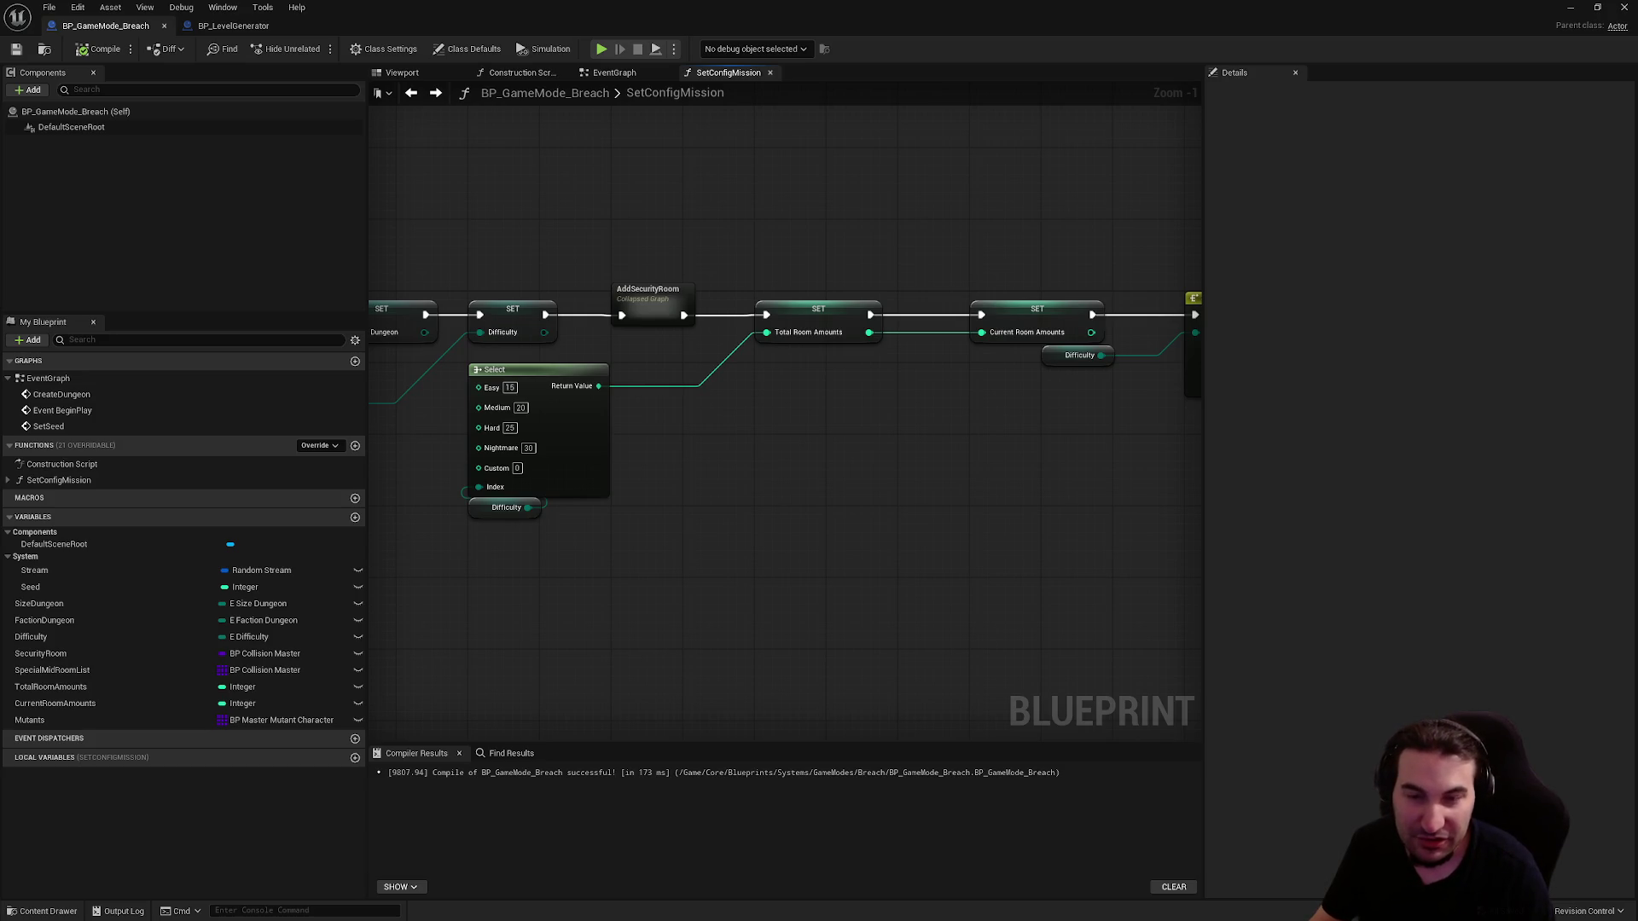
key(super)
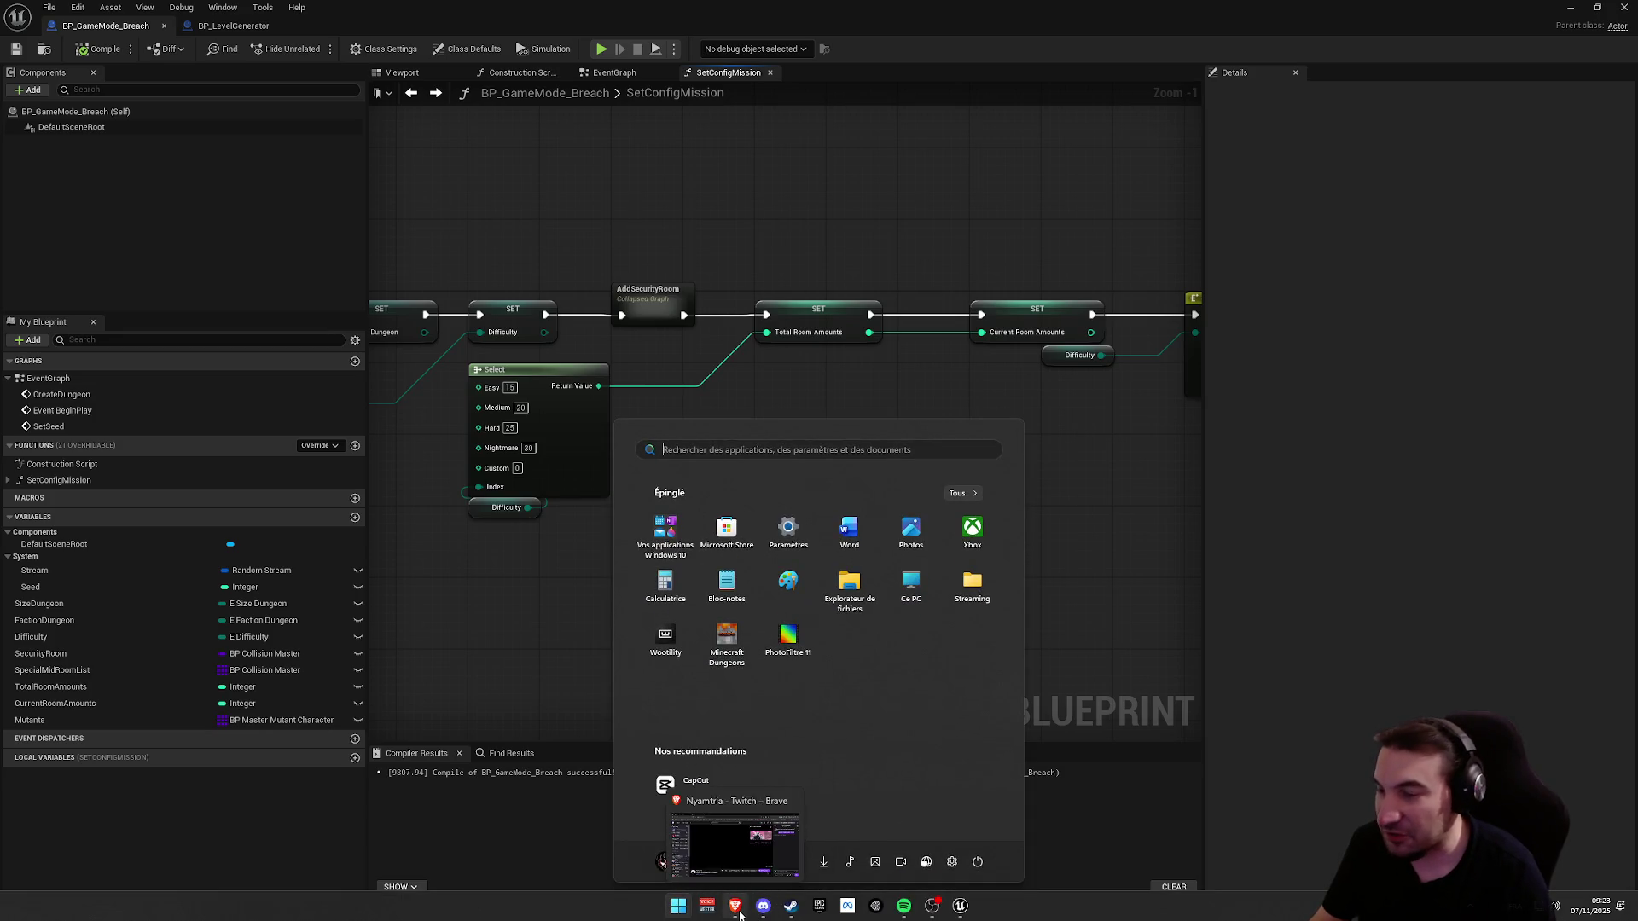
click(777, 873)
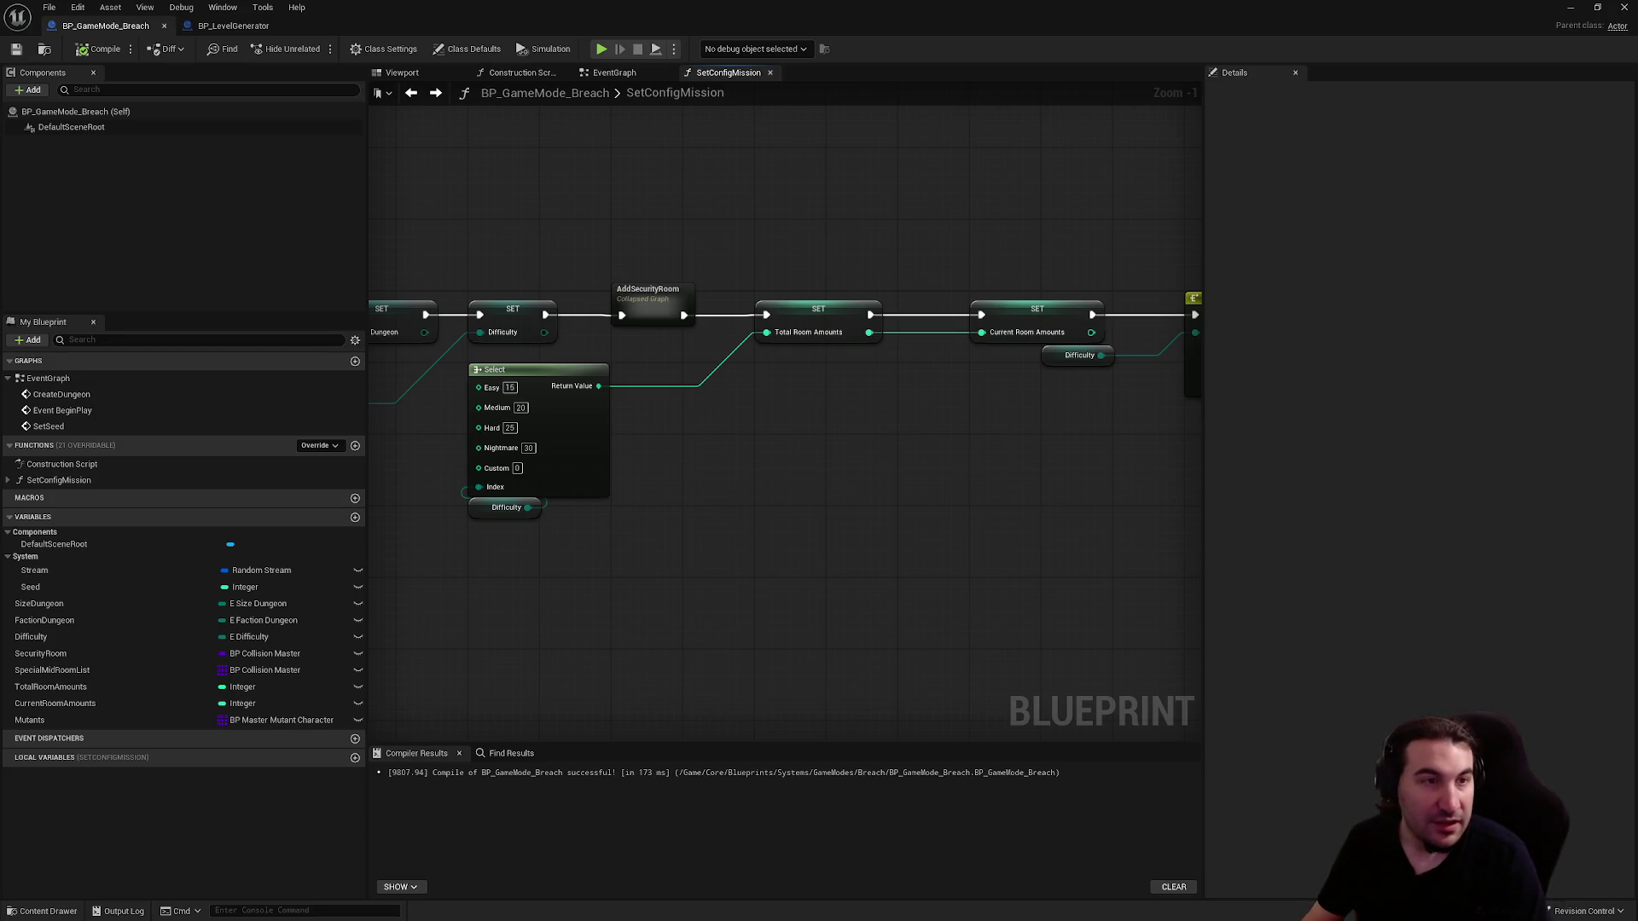
- Add a SetConfigMission call right after Set Seed in the game mode's CreateDungeon event
mouse_move(976, 446)
mouse_down()
mouse_move(1006, 483)
mouse_move(1006, 446)
mouse_move(370, 434)
mouse_up()
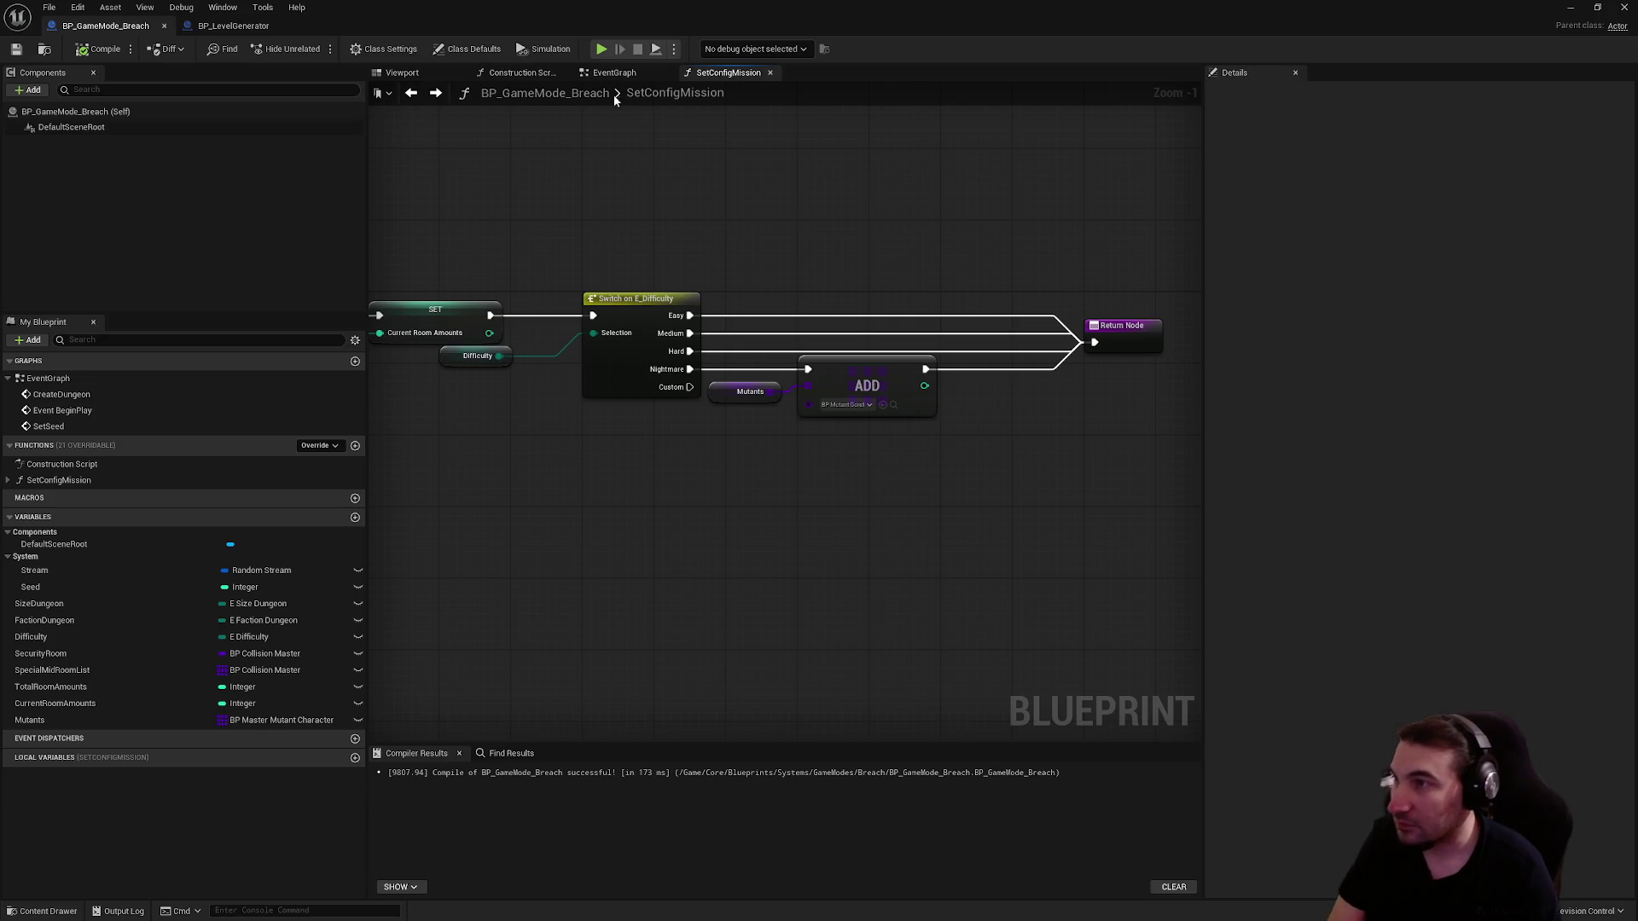
click(614, 73)
scroll(777, 588, up, 4)
mouse_move(776, 593)
mouse_down()
mouse_move(808, 259)
mouse_move(764, 300)
mouse_up()
click(130, 483)
mouse_move(258, 484)
mouse_down()
mouse_move(791, 427)
mouse_move(791, 401)
mouse_up()
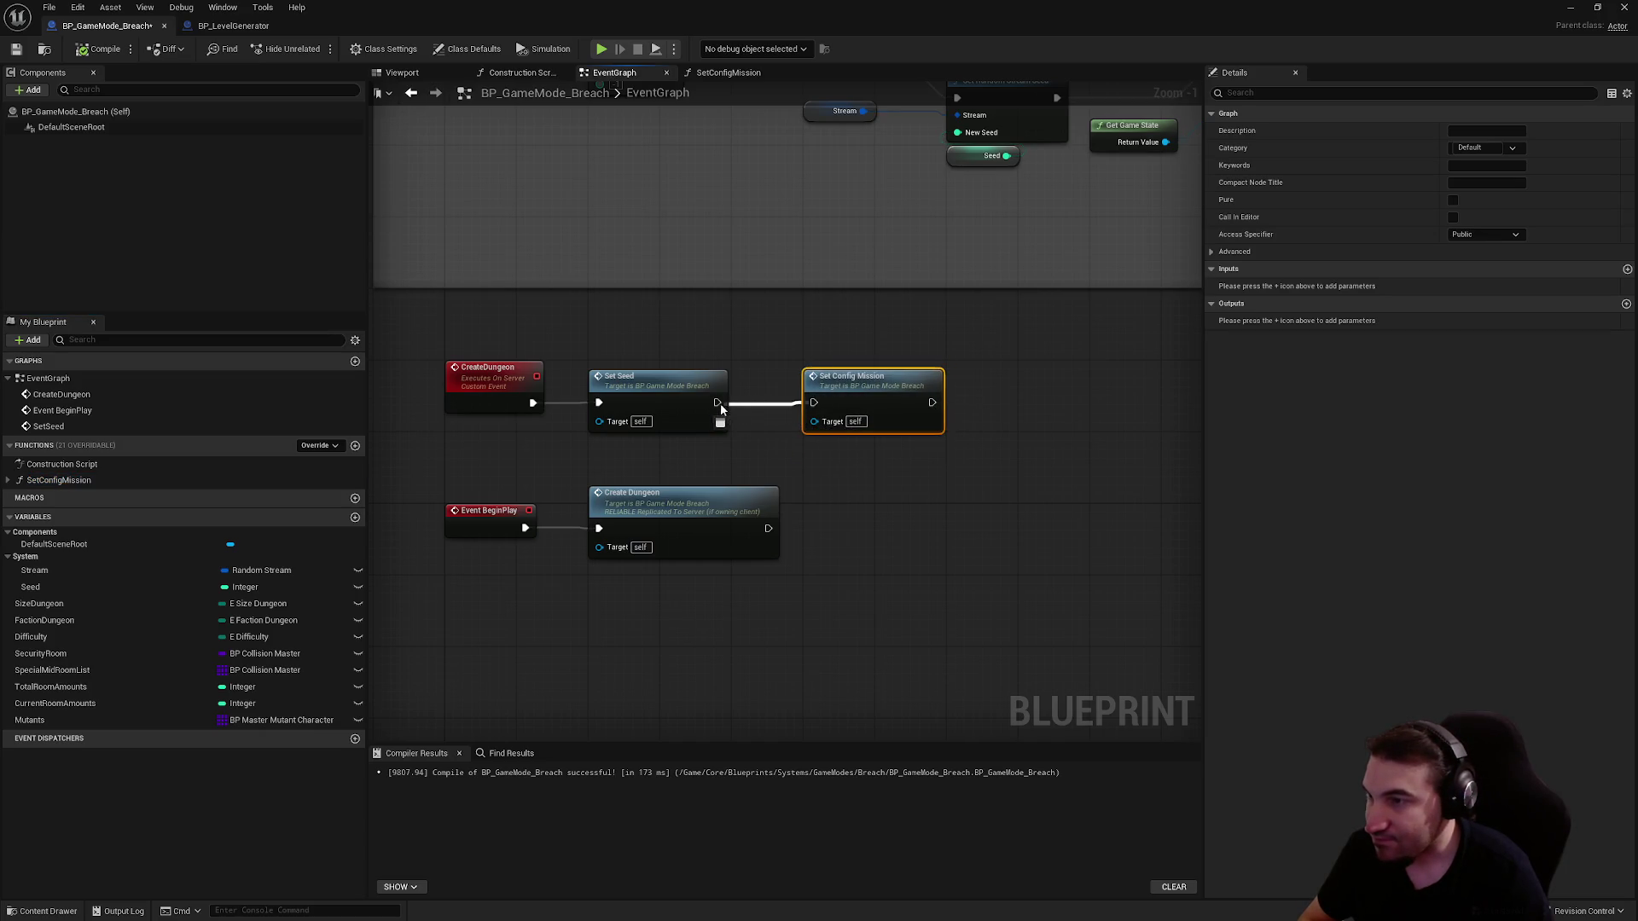
click(246, 28)
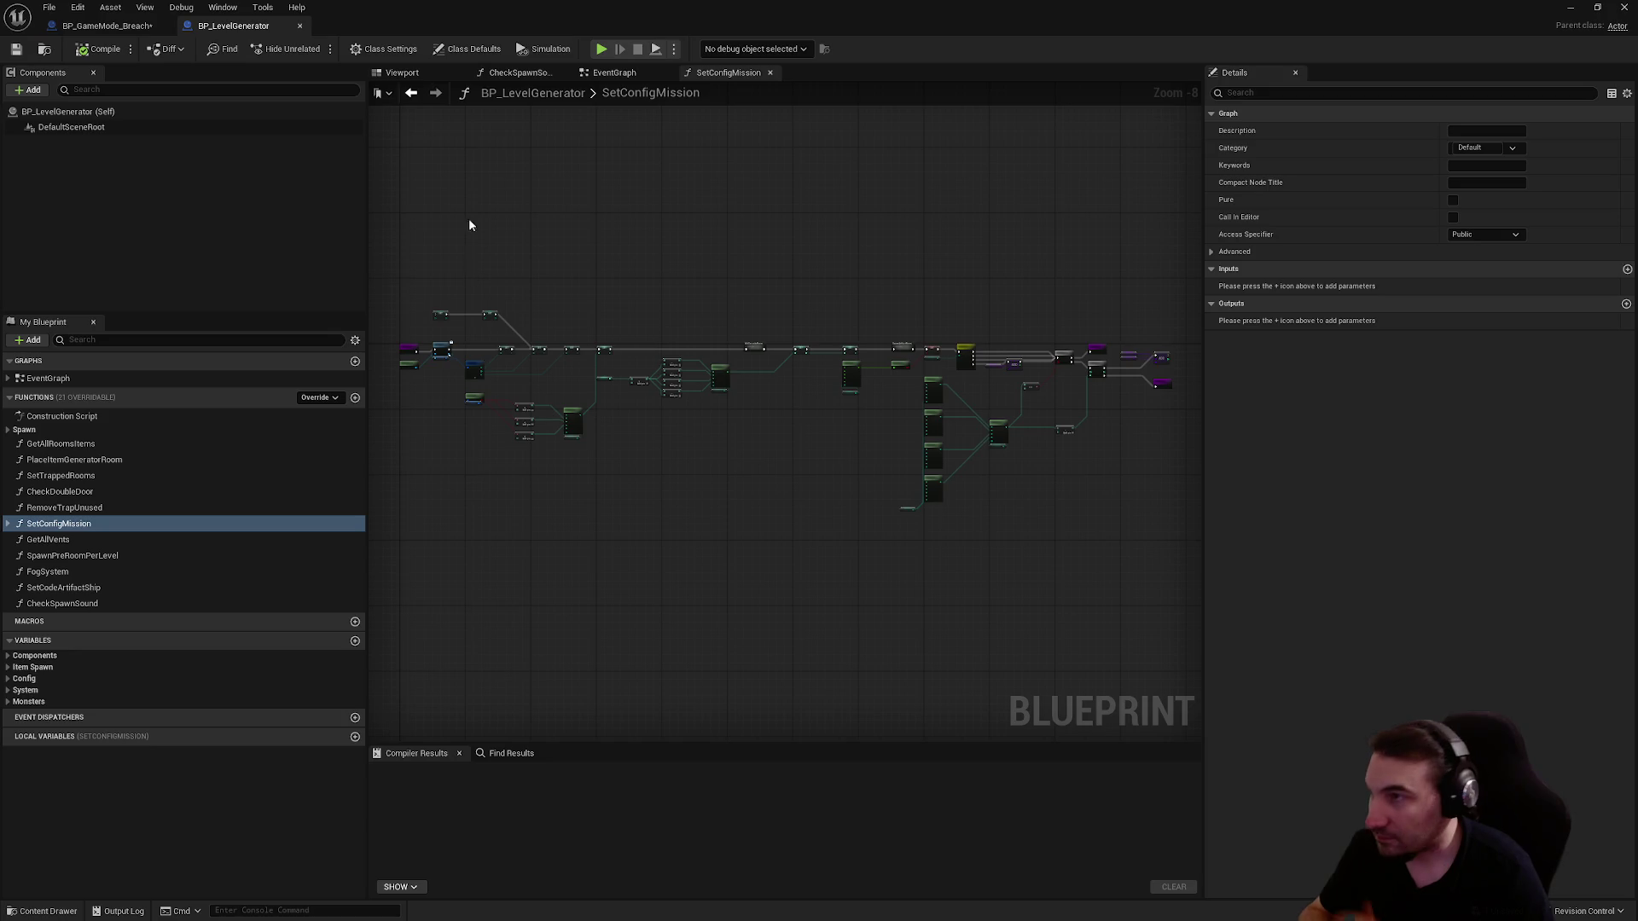
- In BP_LevelGenerator's event graph, jump from the Reset Do N Floor and Reset Do N calls to their custom events
click(615, 73)
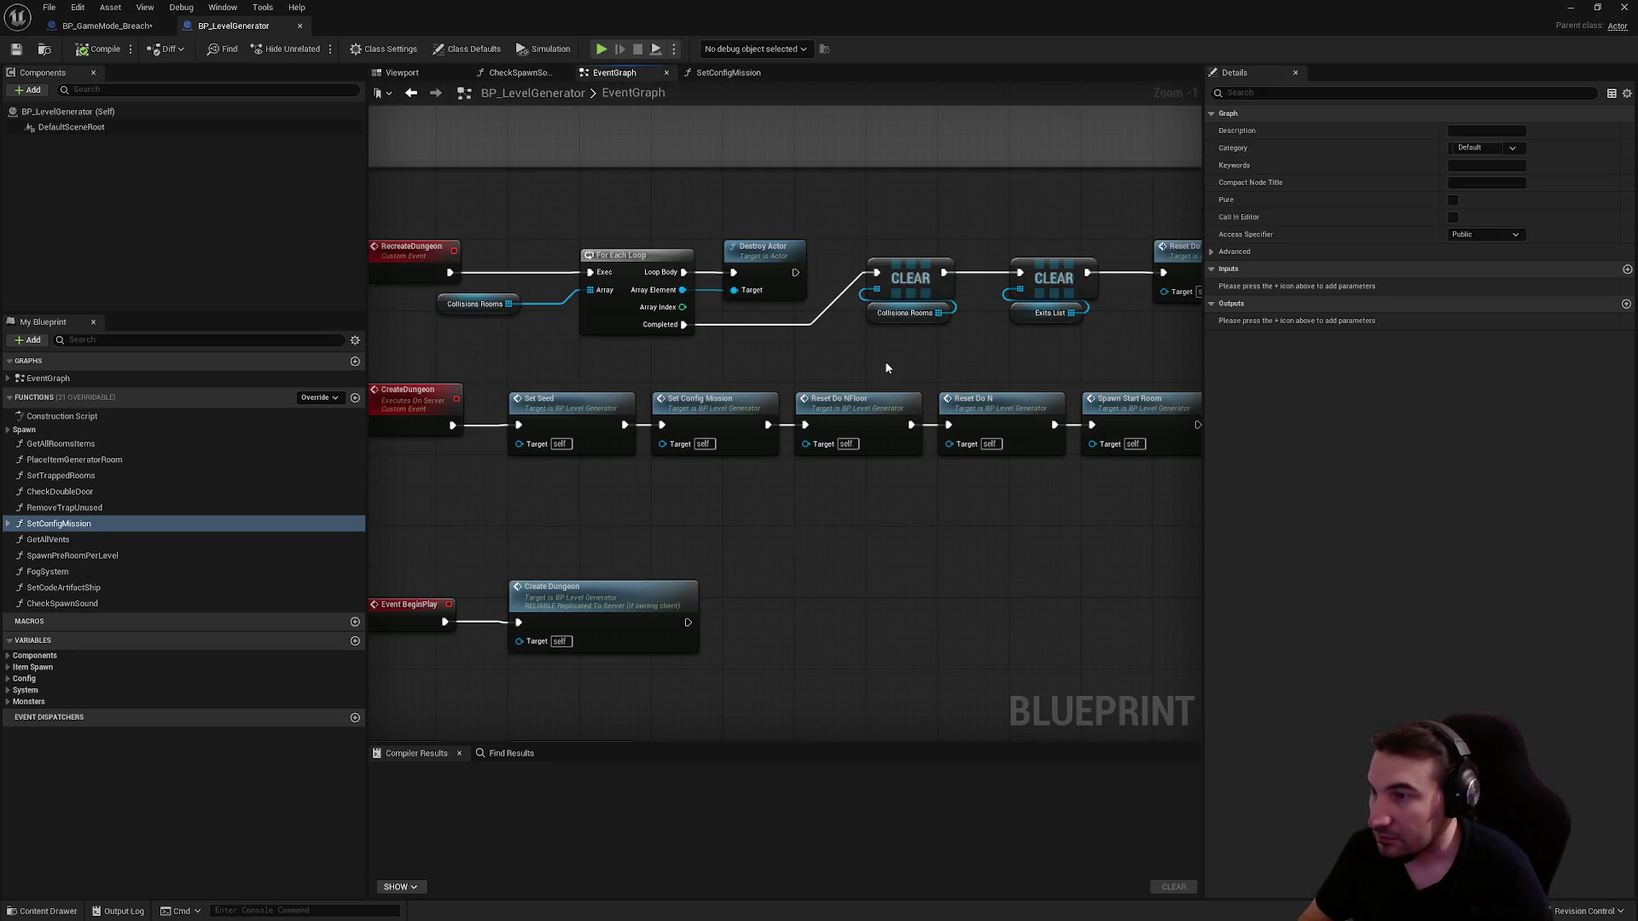
drag(884, 364, 754, 357)
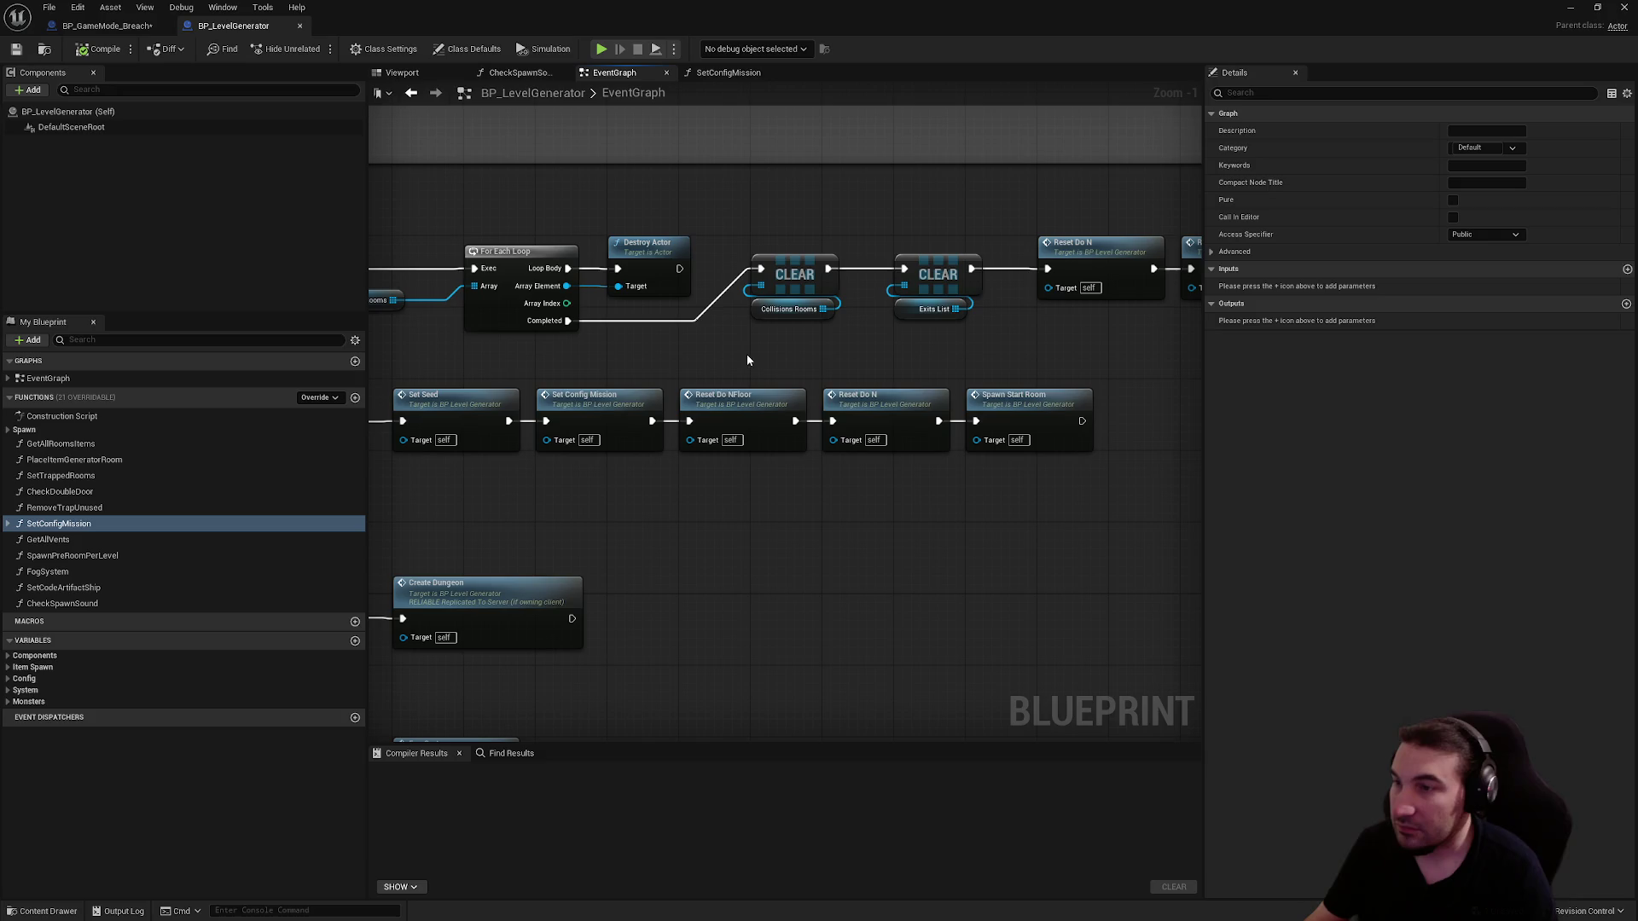
double_click(763, 411)
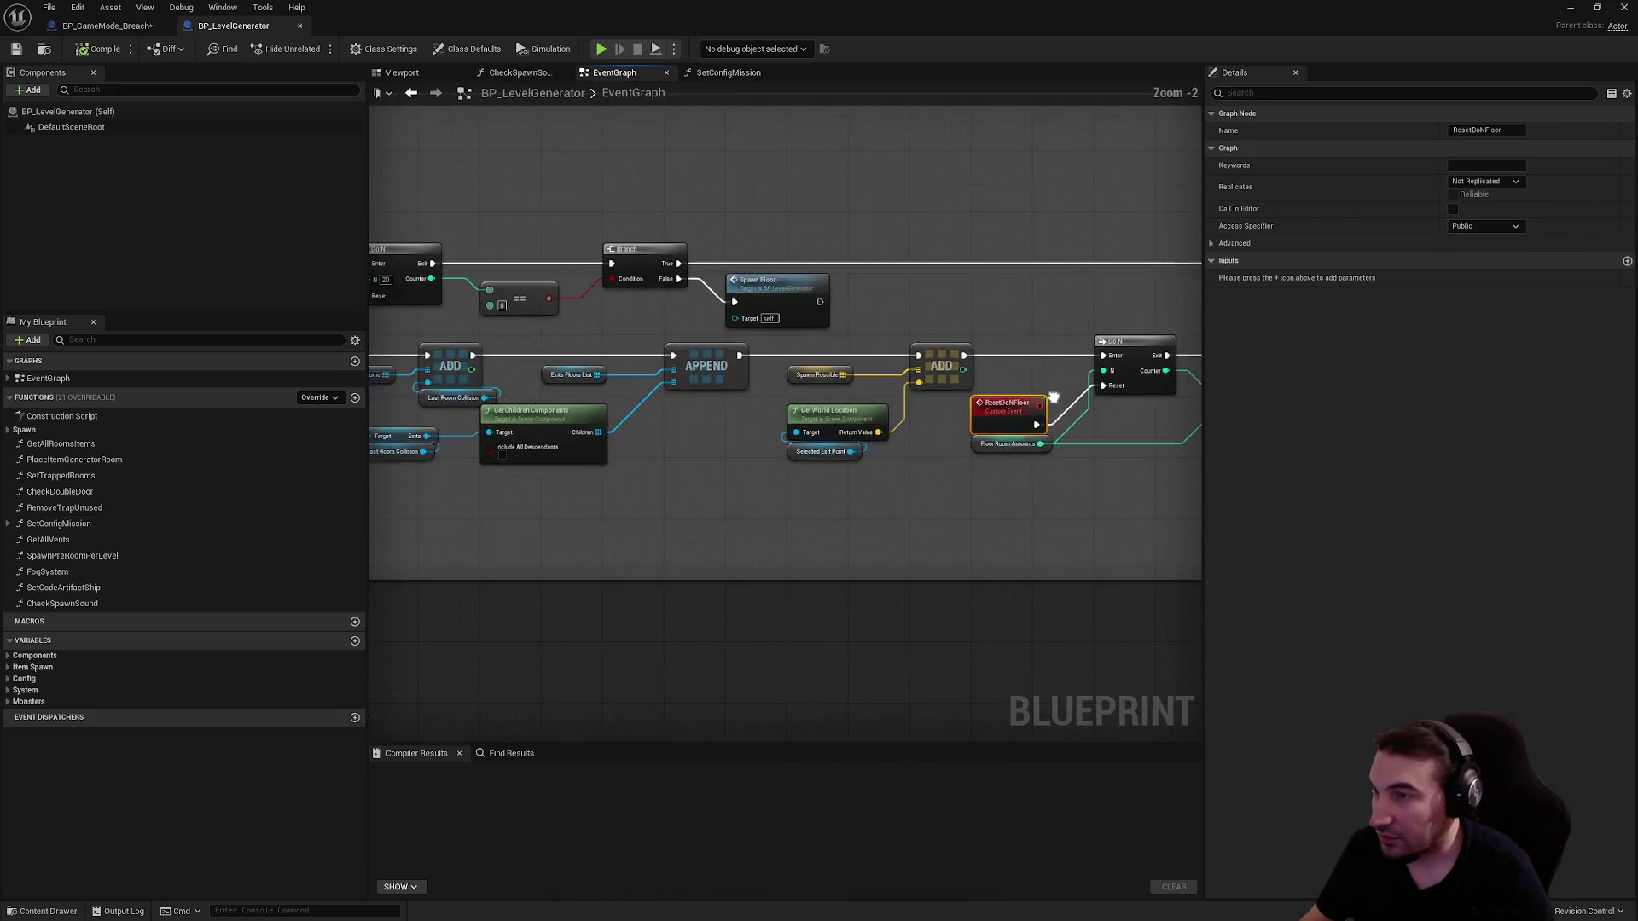
scroll(898, 381, down, 1)
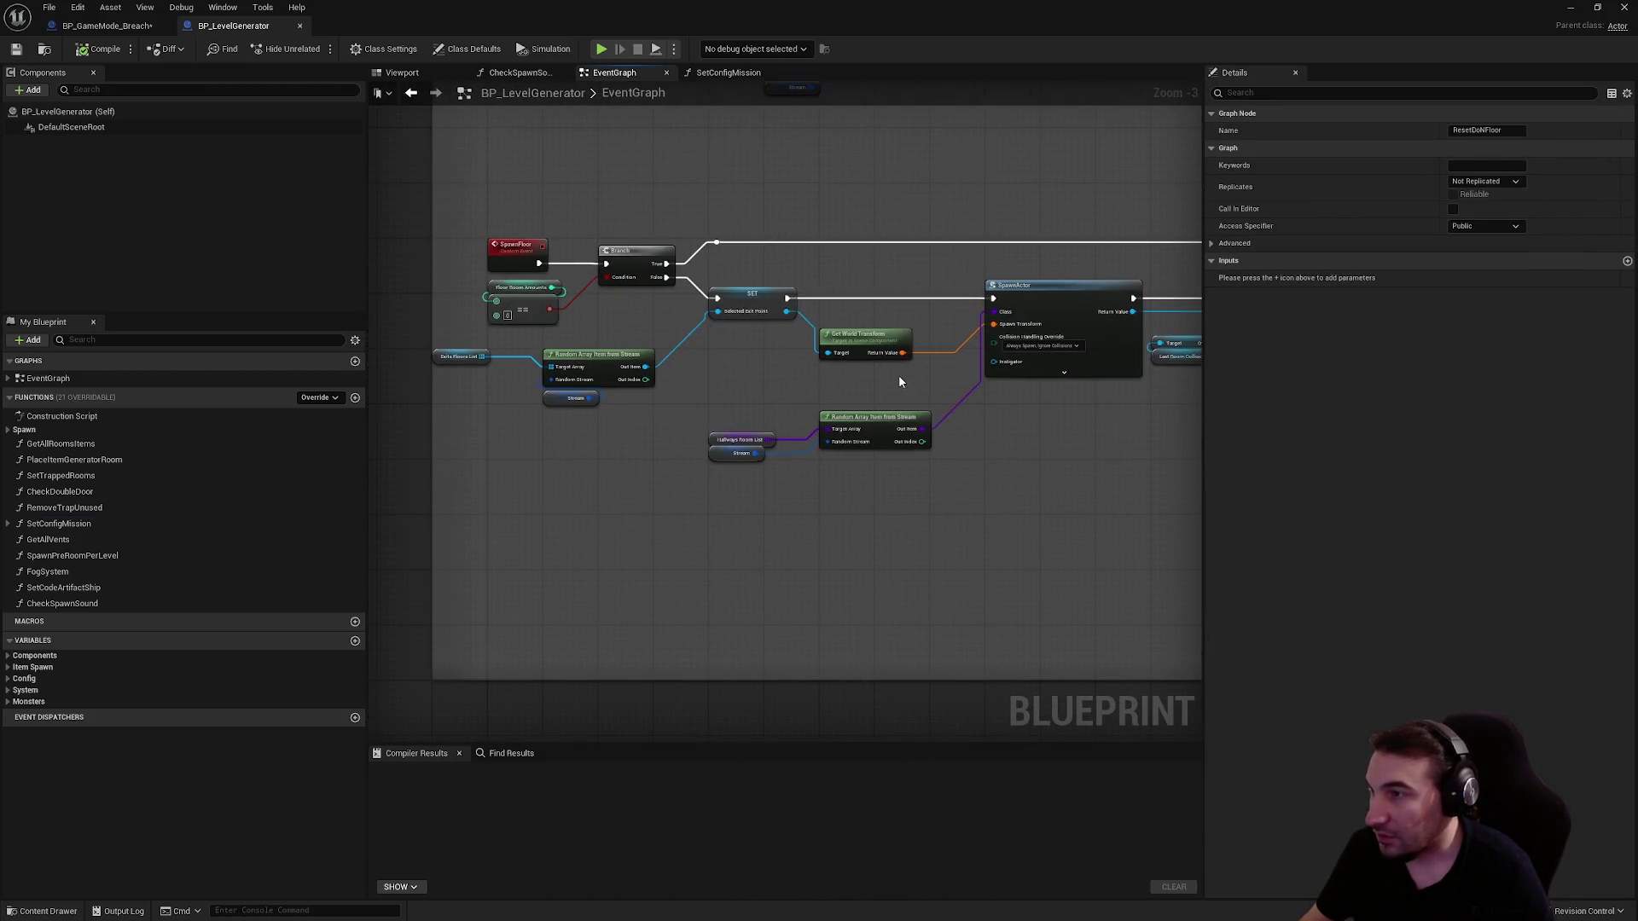
scroll(878, 377, down, 6)
scroll(742, 364, up, 6)
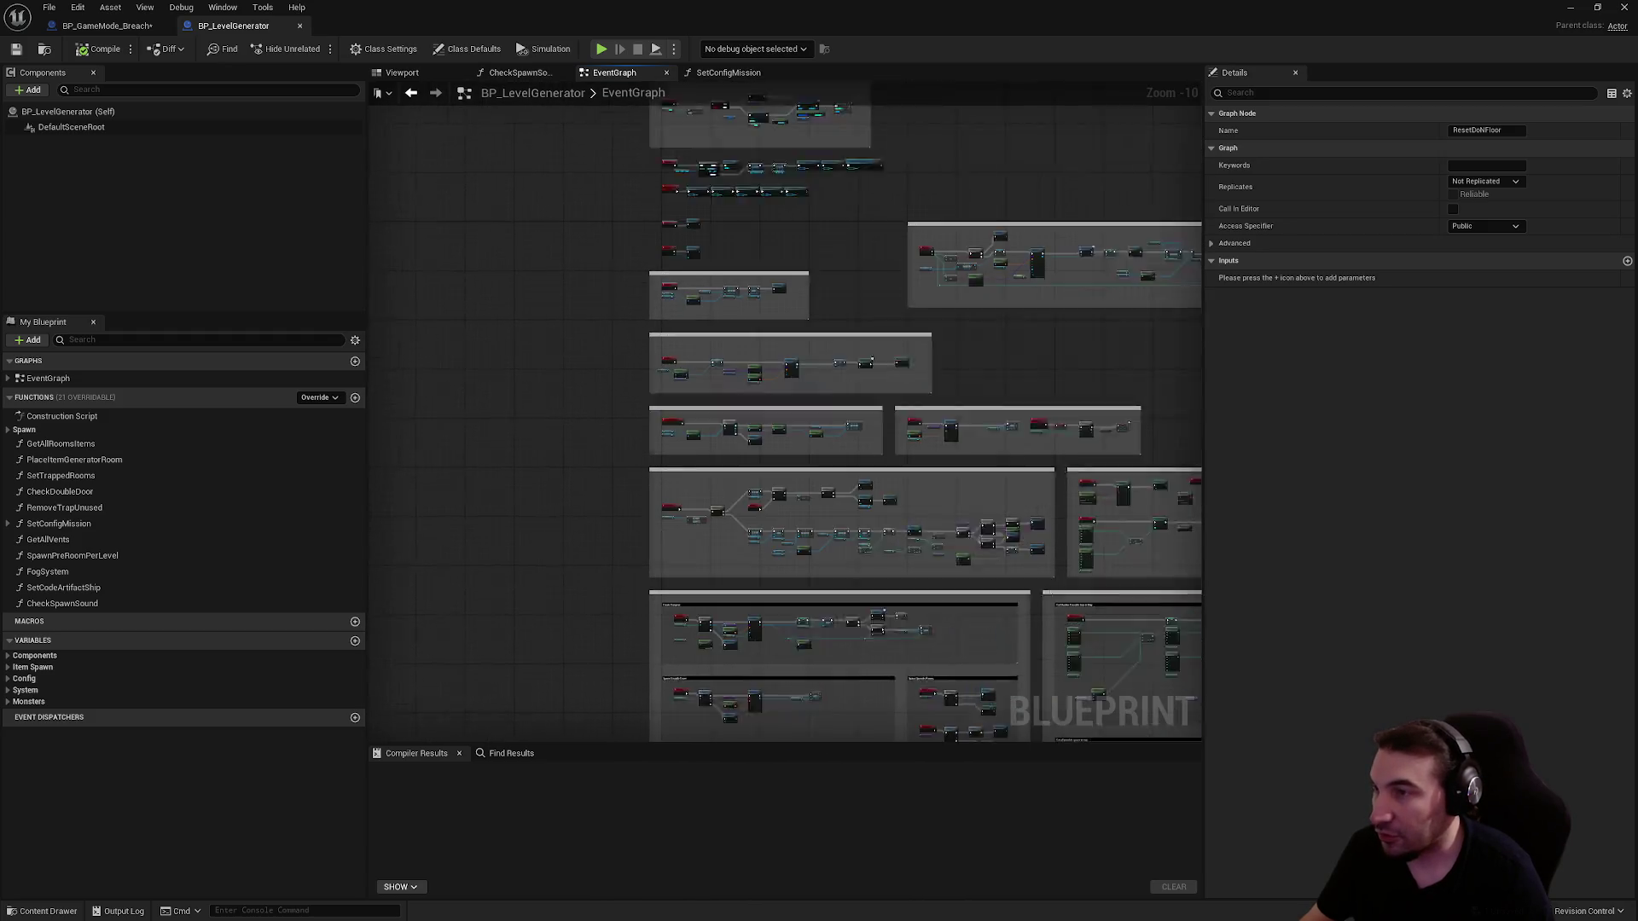
scroll(742, 364, up, 1)
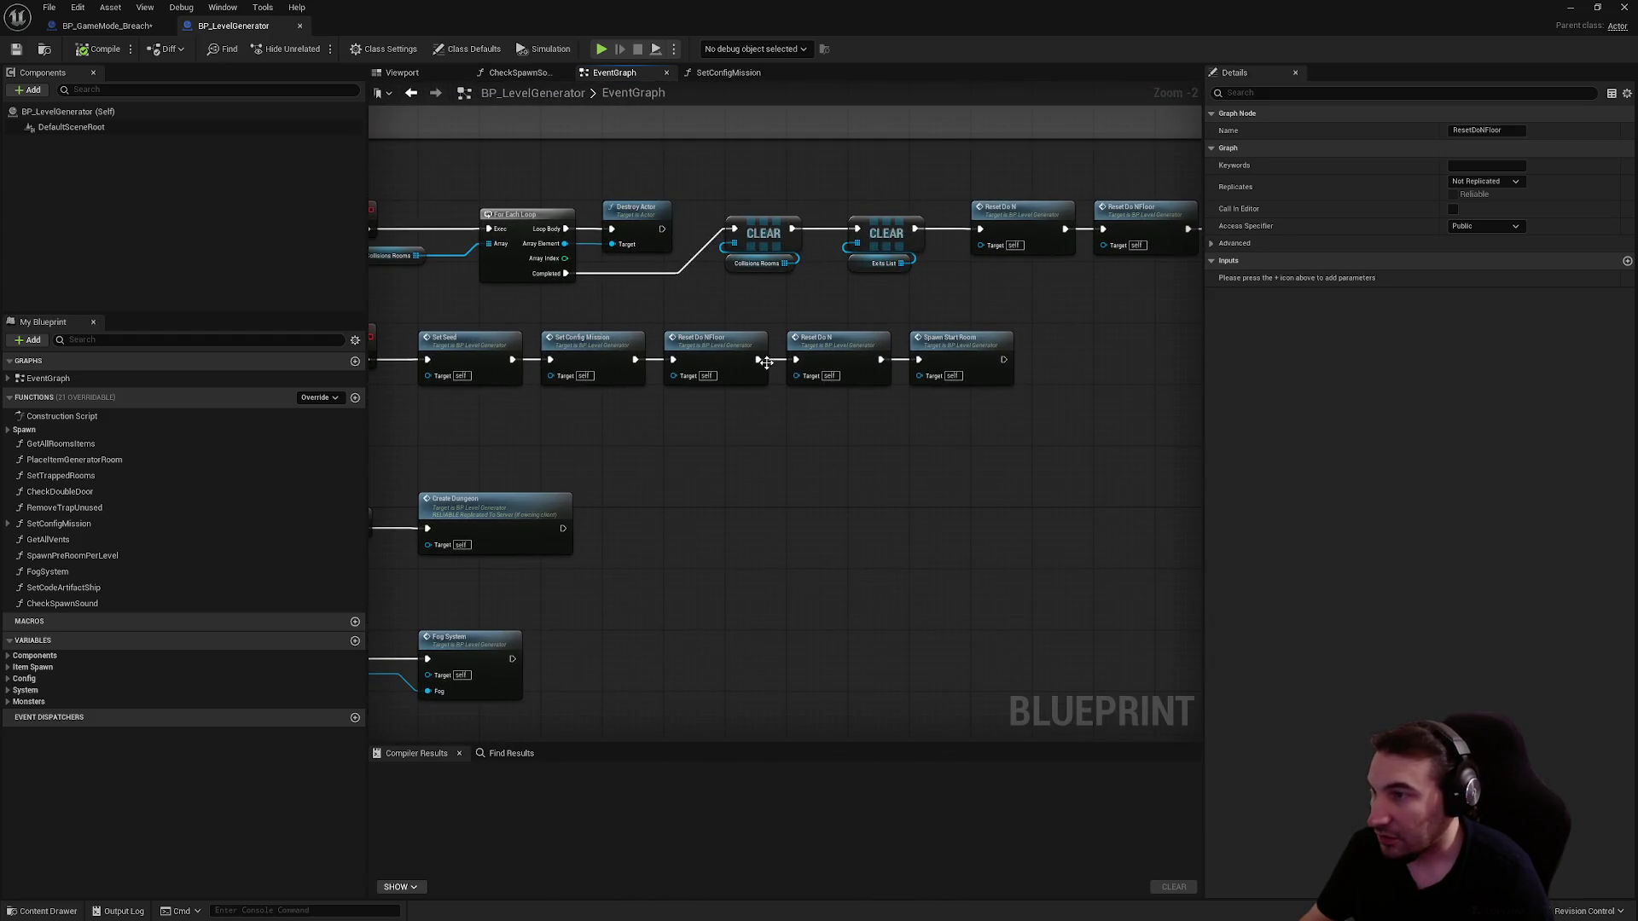
double_click(816, 351)
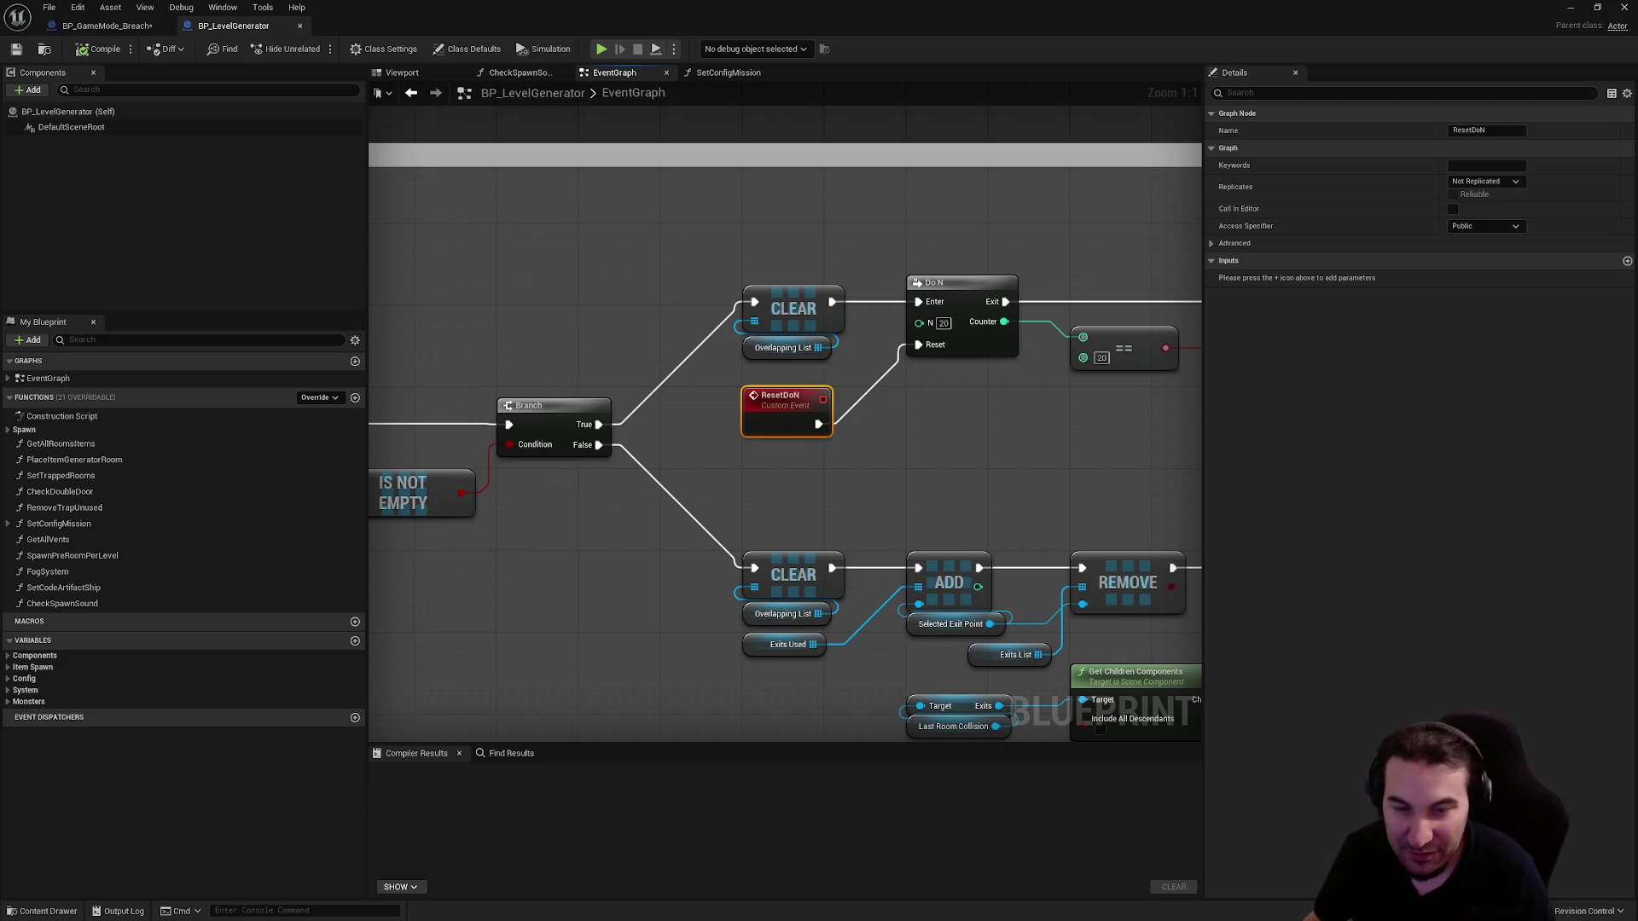
key(super)
key(super)
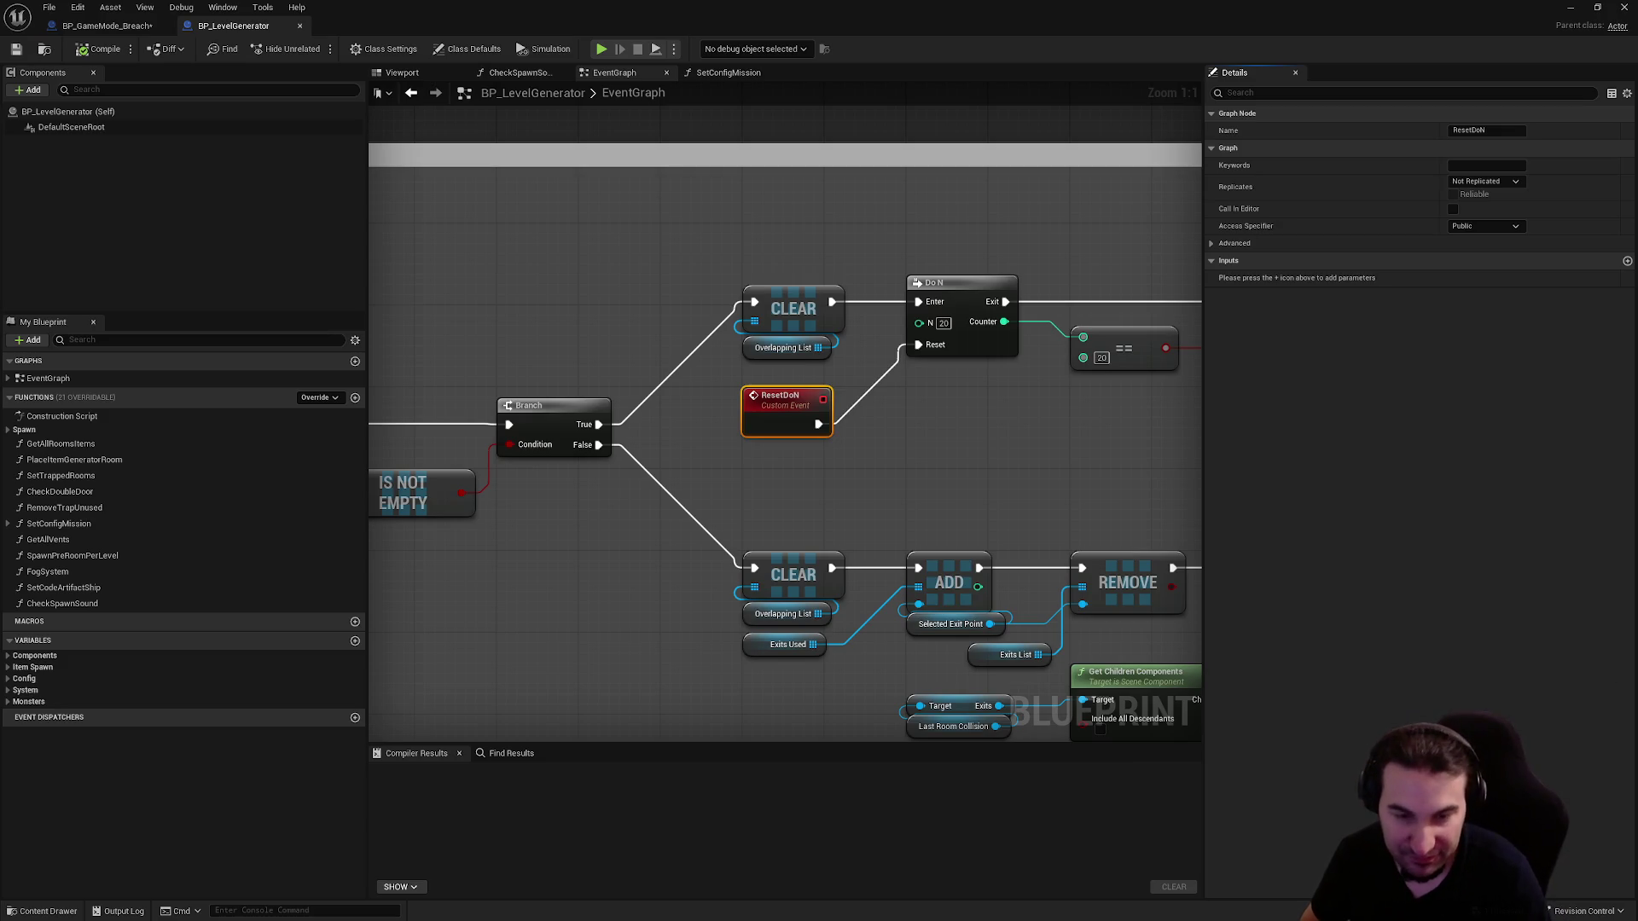
key(super)
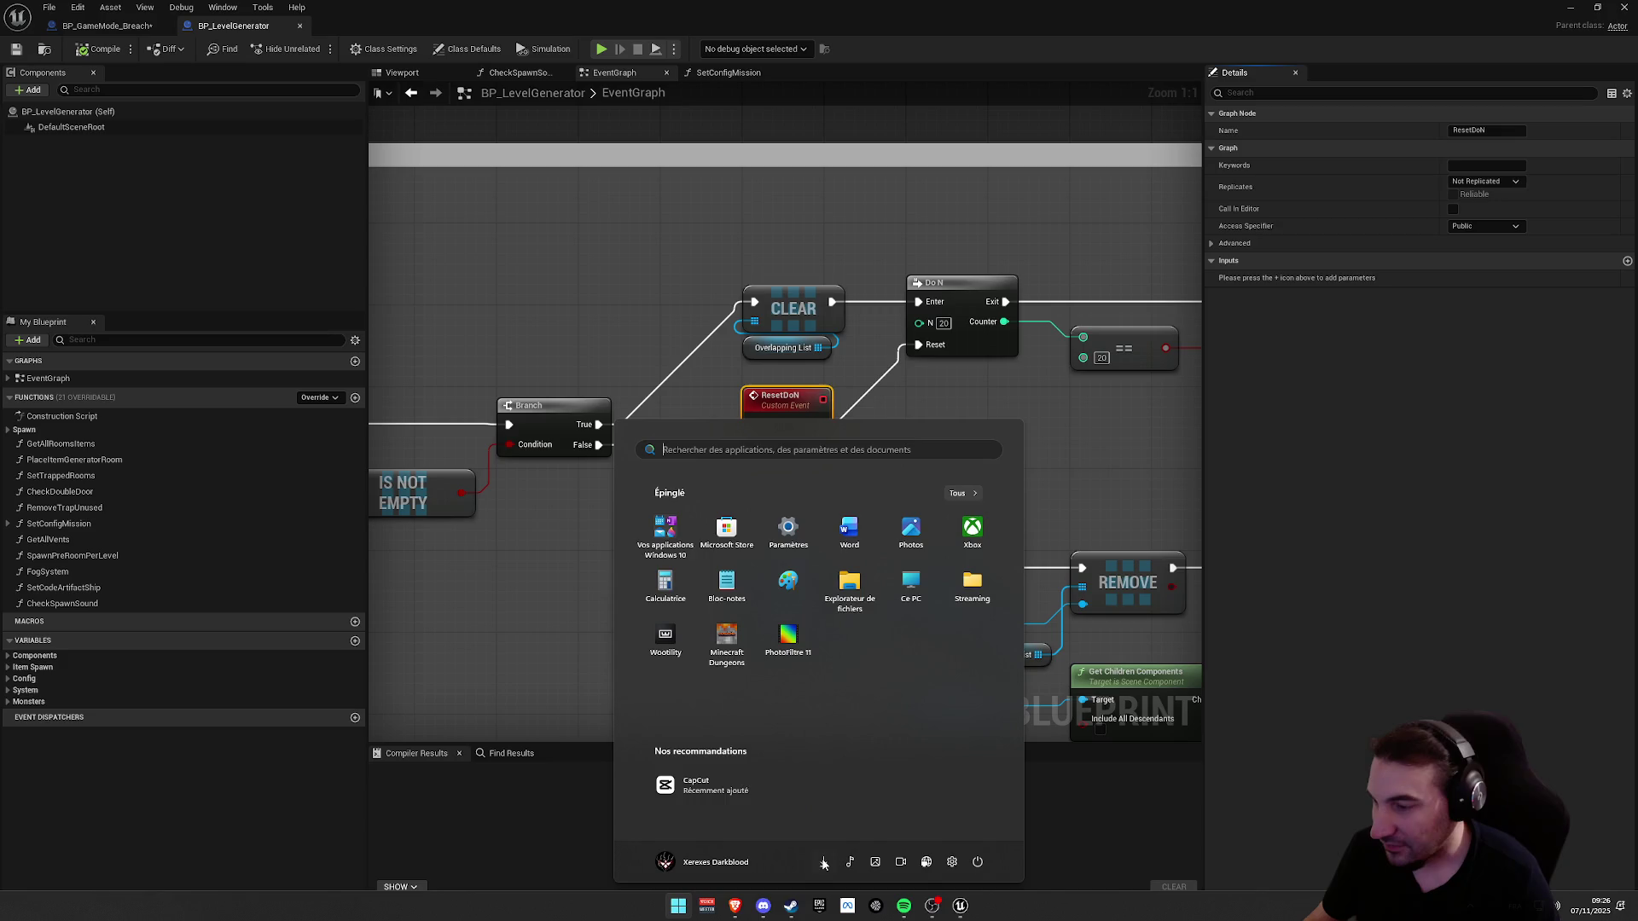
mouse_move(737, 906)
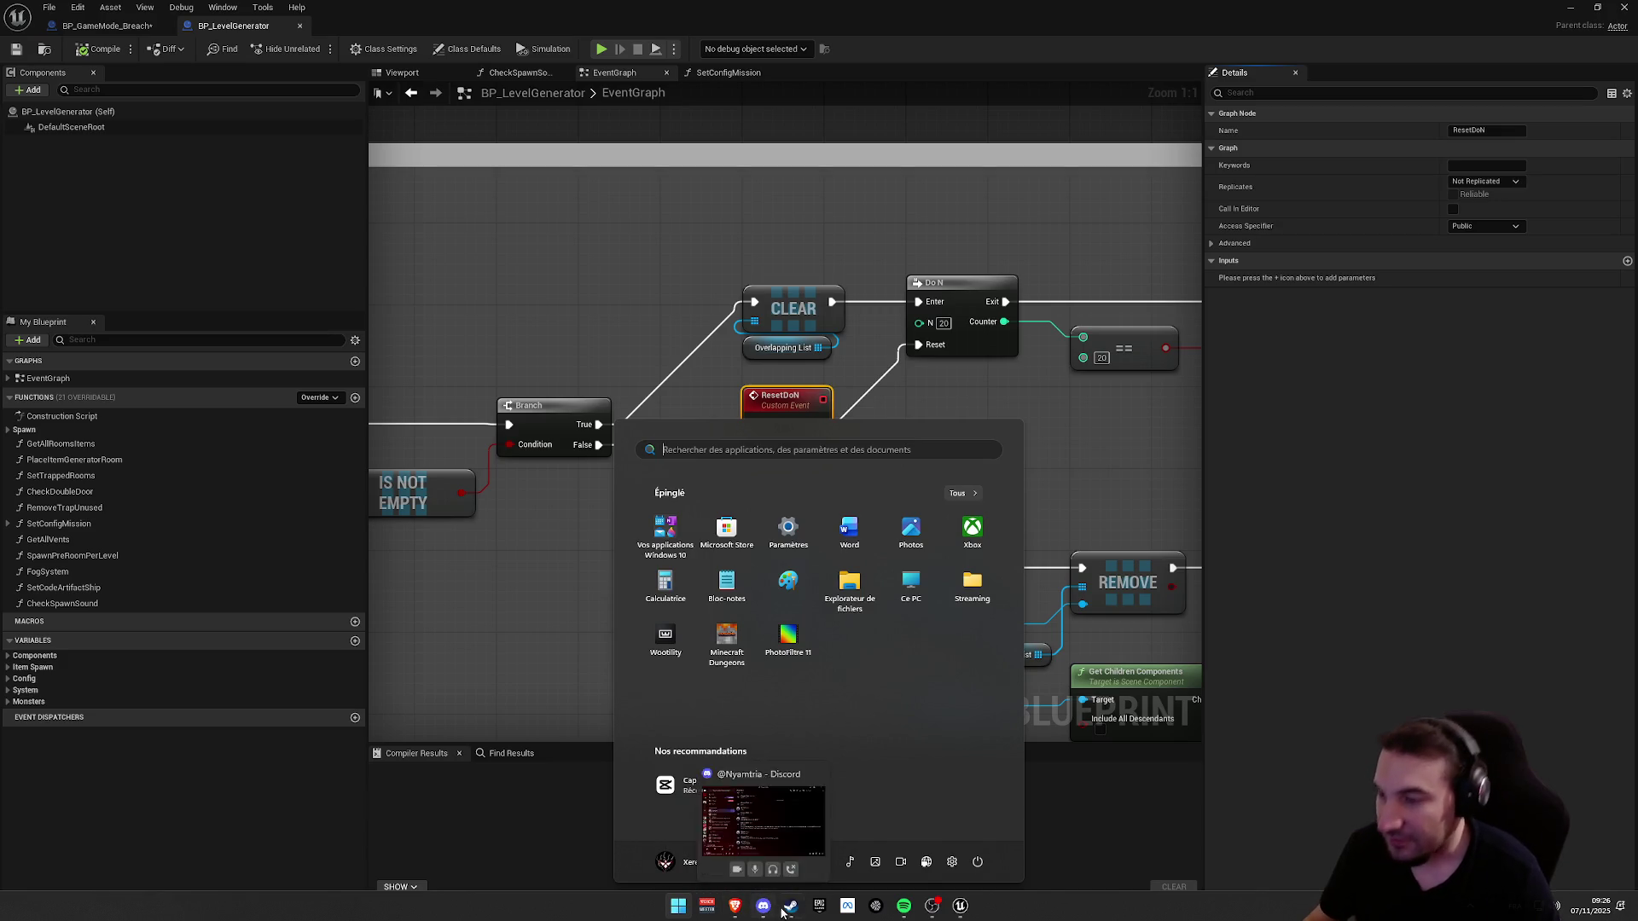
click(903, 906)
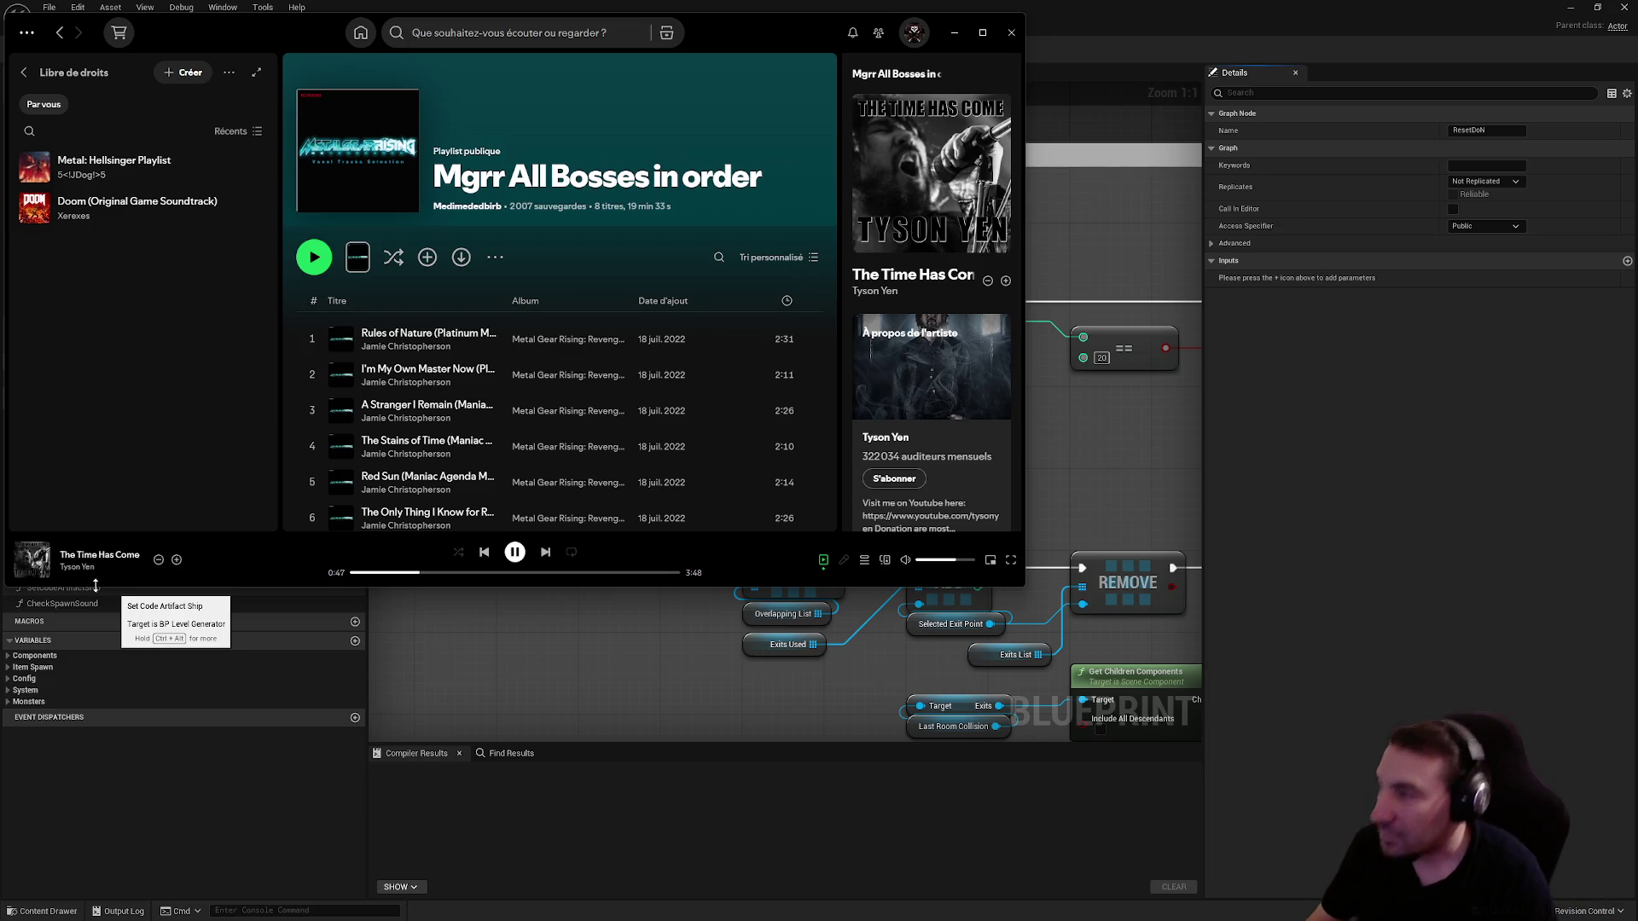
- Look over the event graph, then return to BP_GameMode_Breach and save it
click(1208, 462)
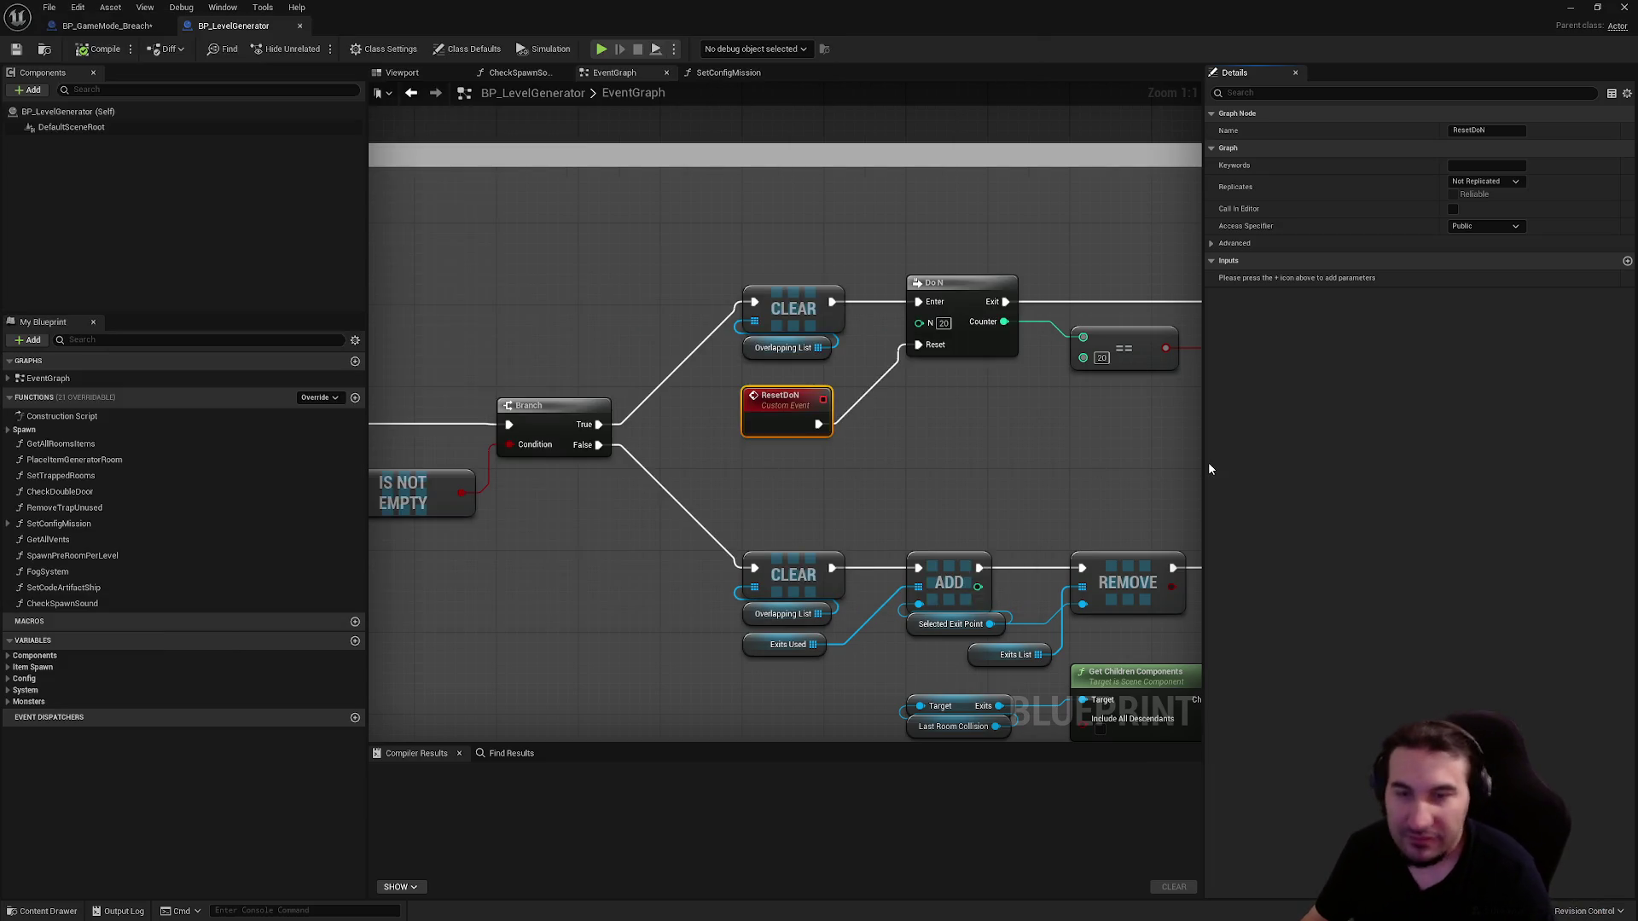
drag(989, 440, 572, 467)
scroll(571, 468, down, 5)
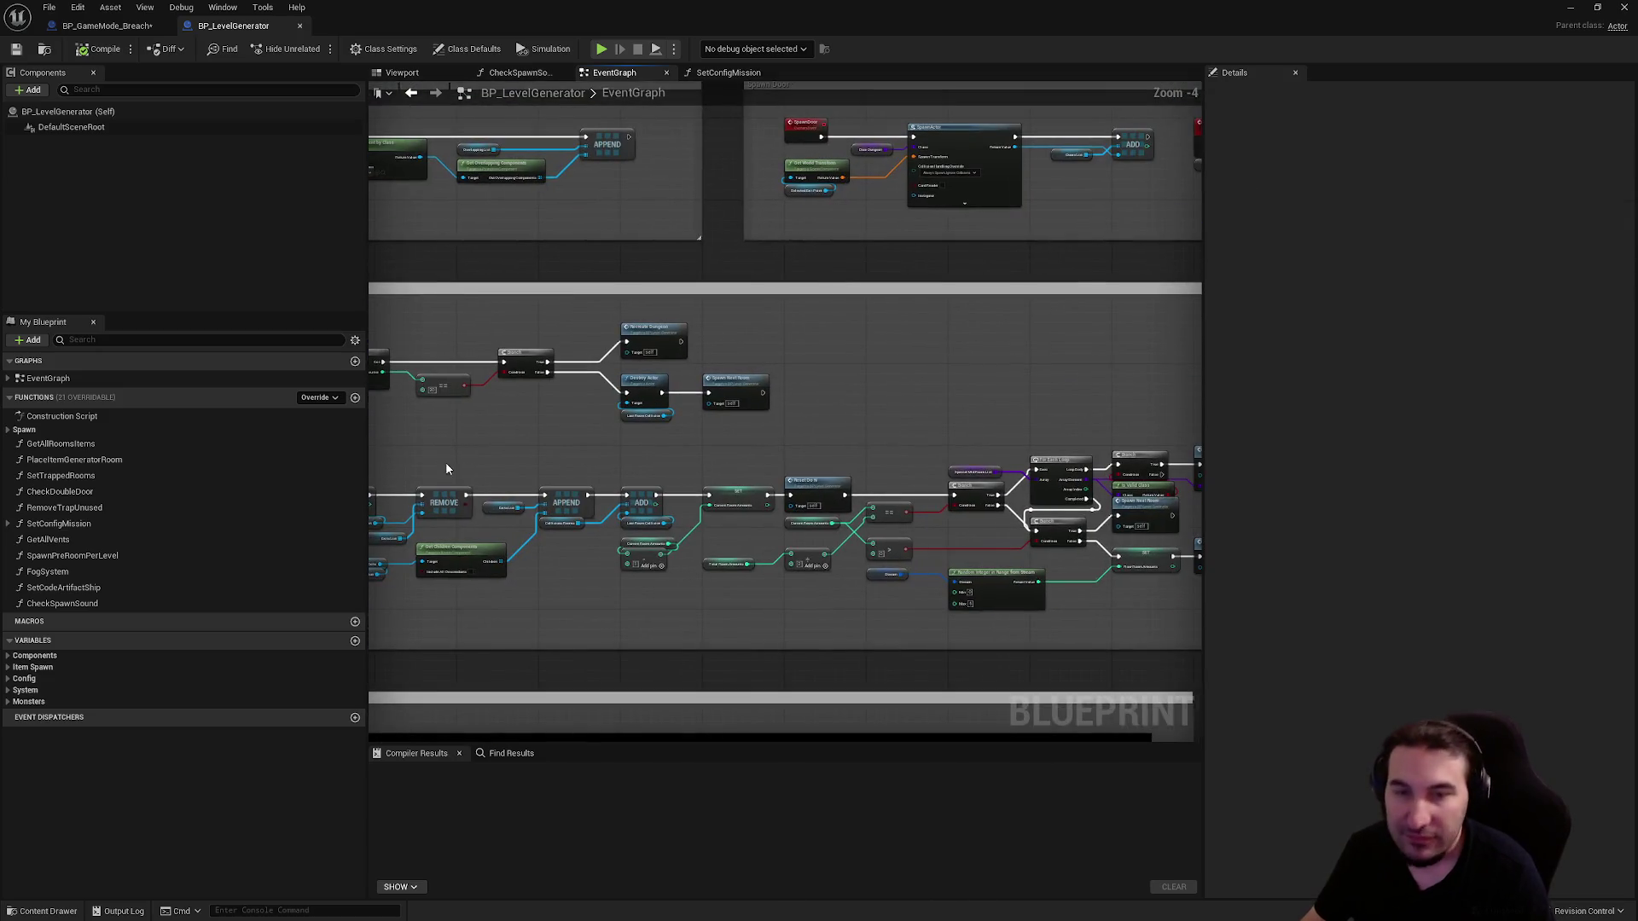
scroll(874, 409, down, 2)
scroll(879, 365, up, 7)
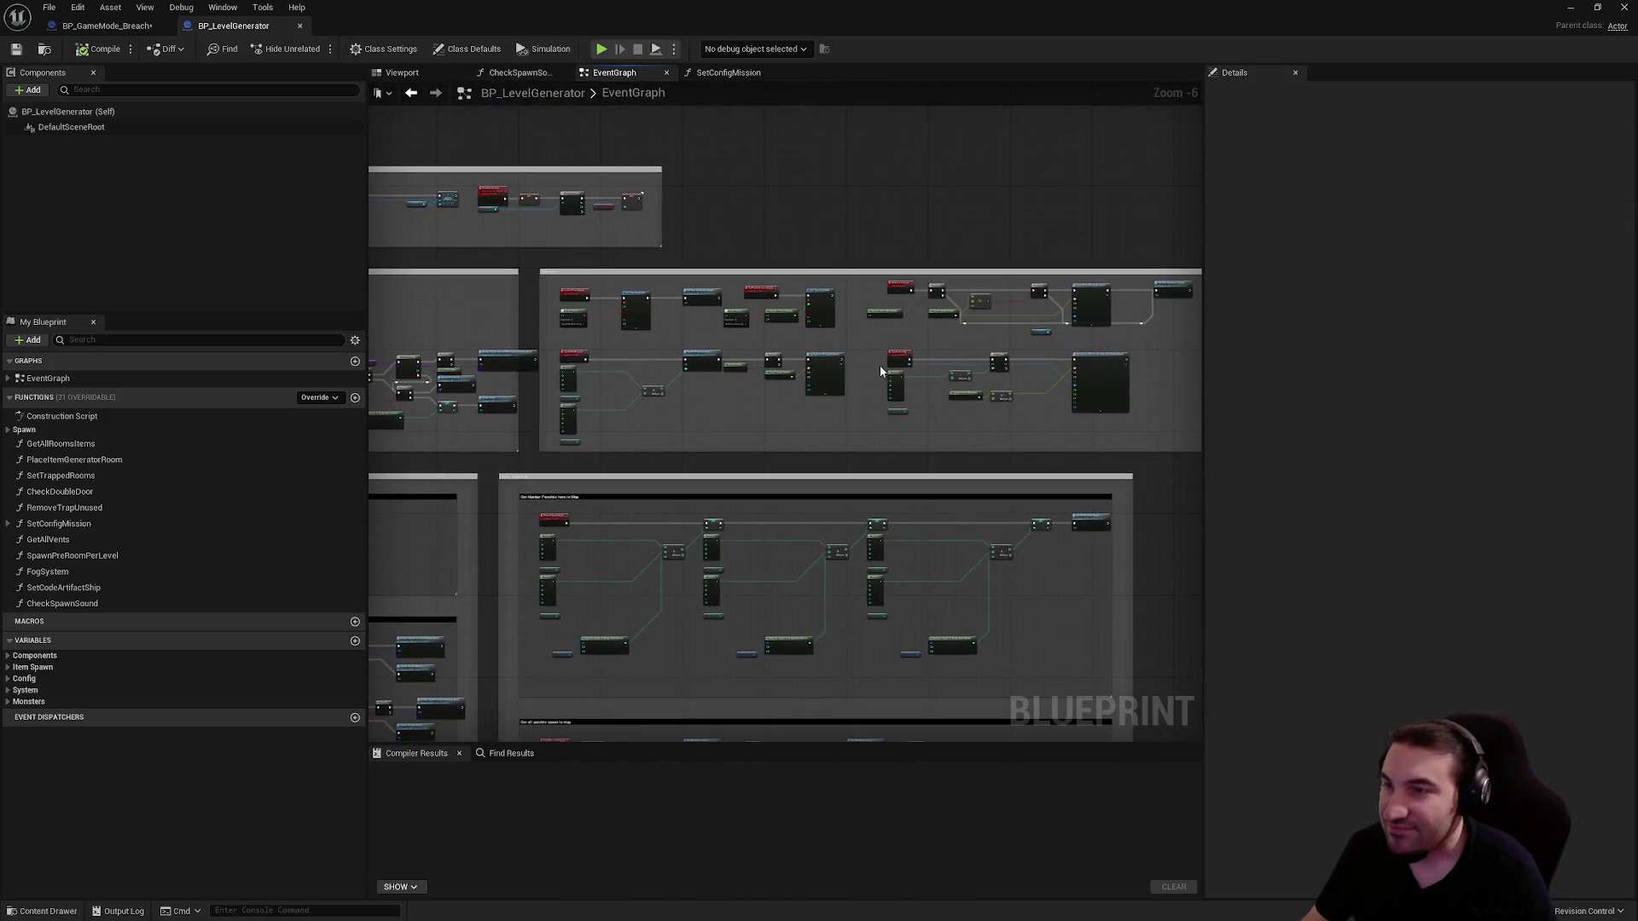
scroll(722, 414, down, 6)
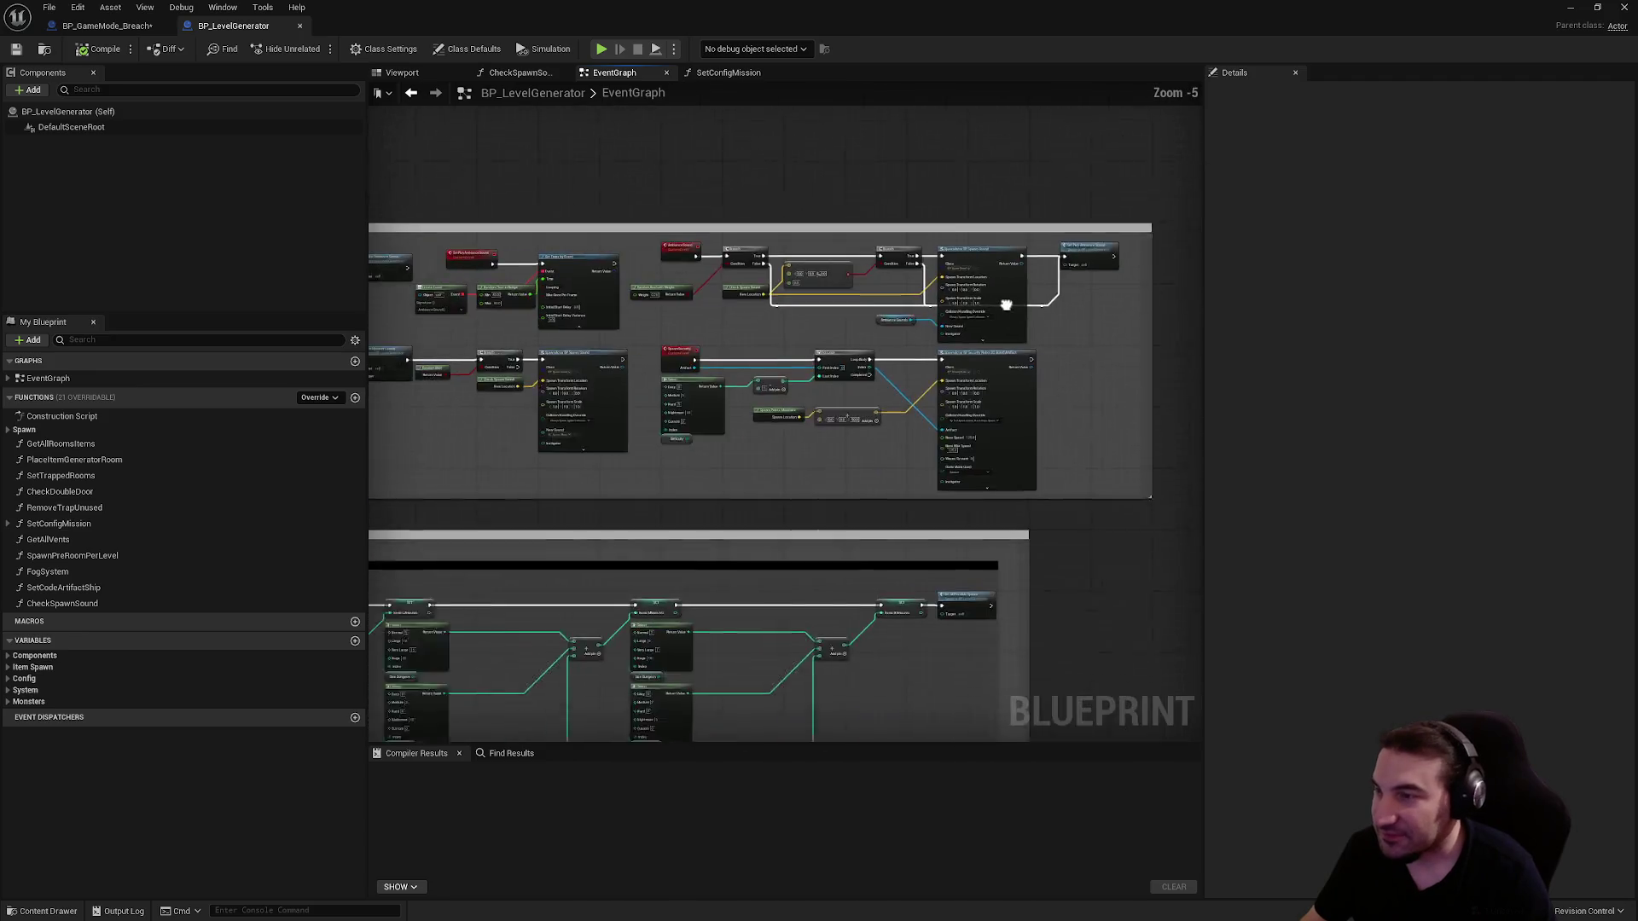
click(128, 25)
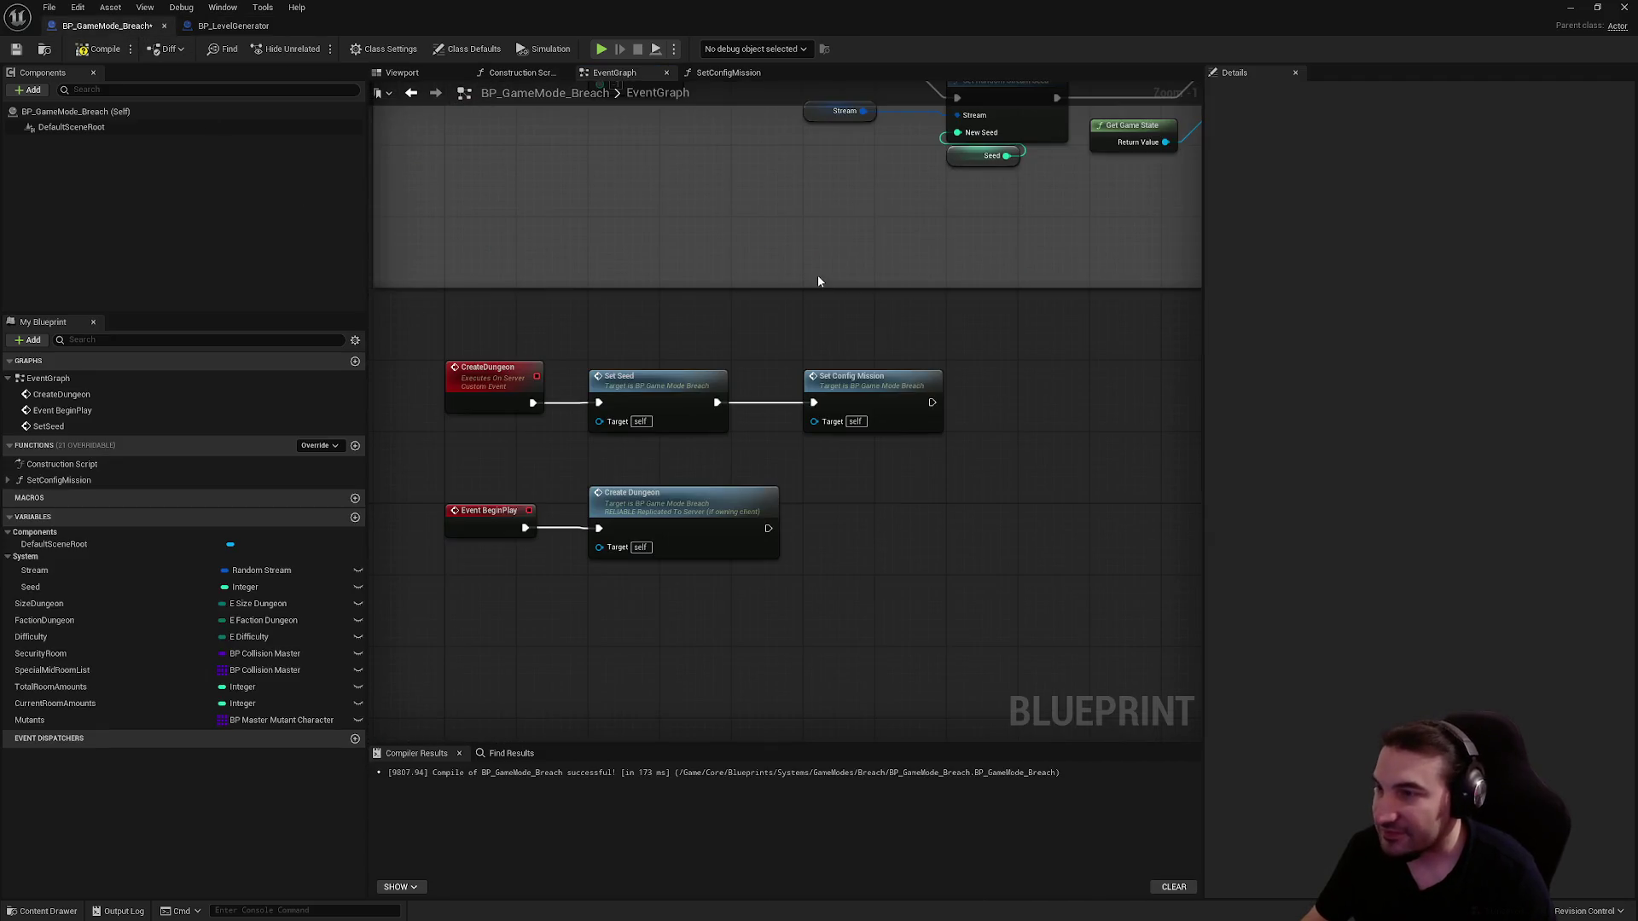
click(17, 49)
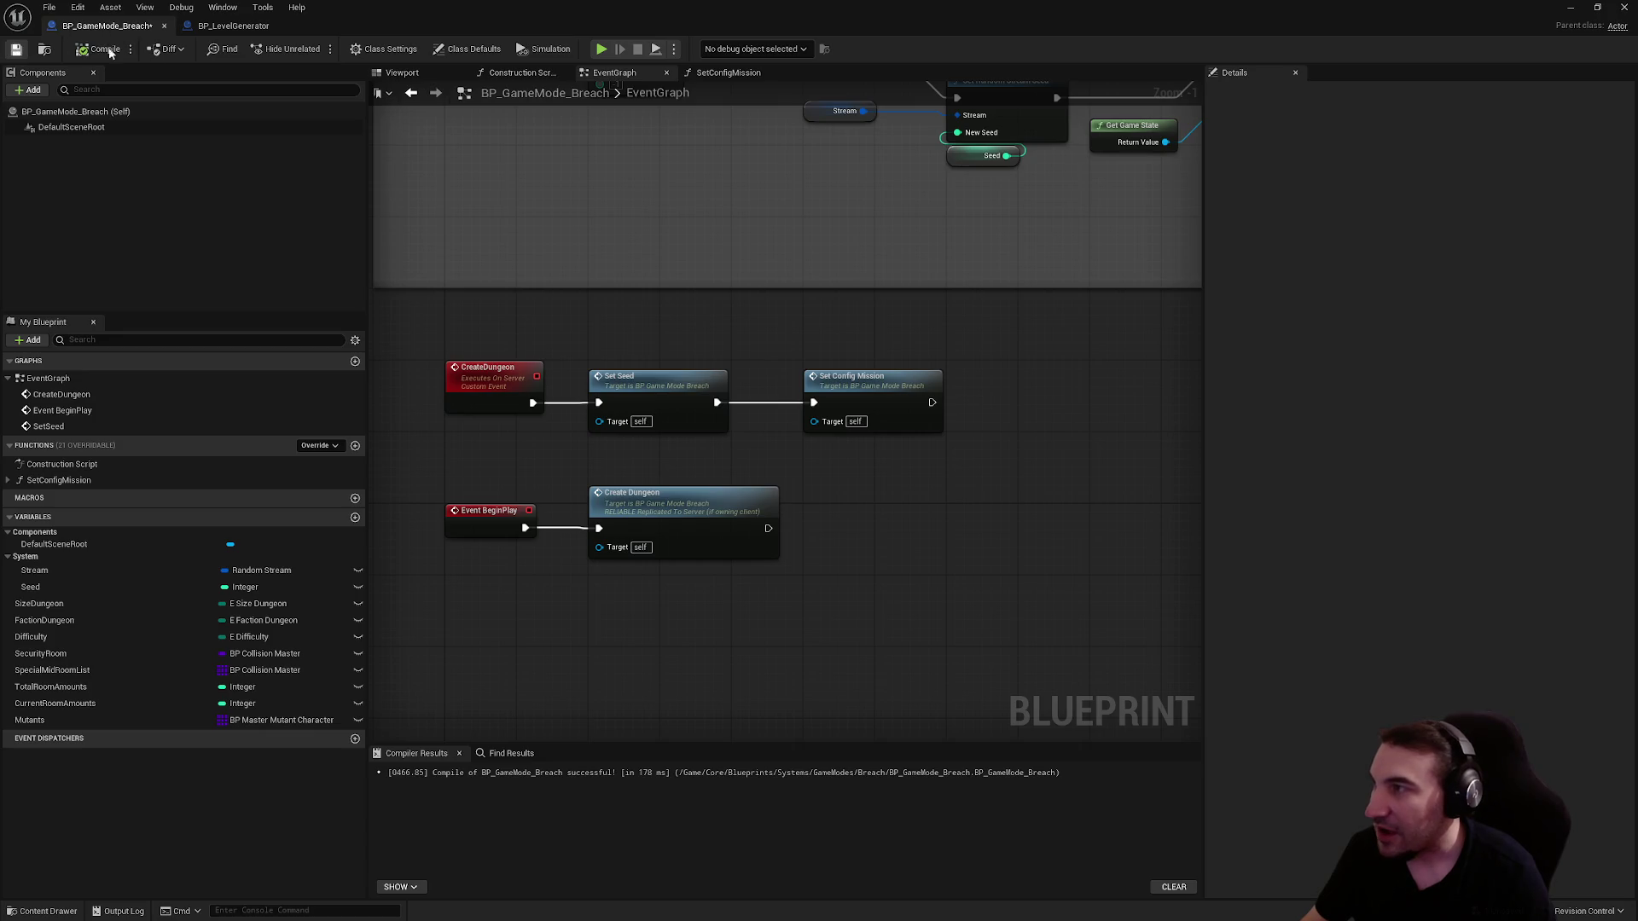
- Copy the Stating Room node from BP_LevelGenerator's Spawn Start Room section into BP_GameMode_Breach
click(239, 30)
scroll(614, 329, down, 3)
scroll(907, 348, up, 8)
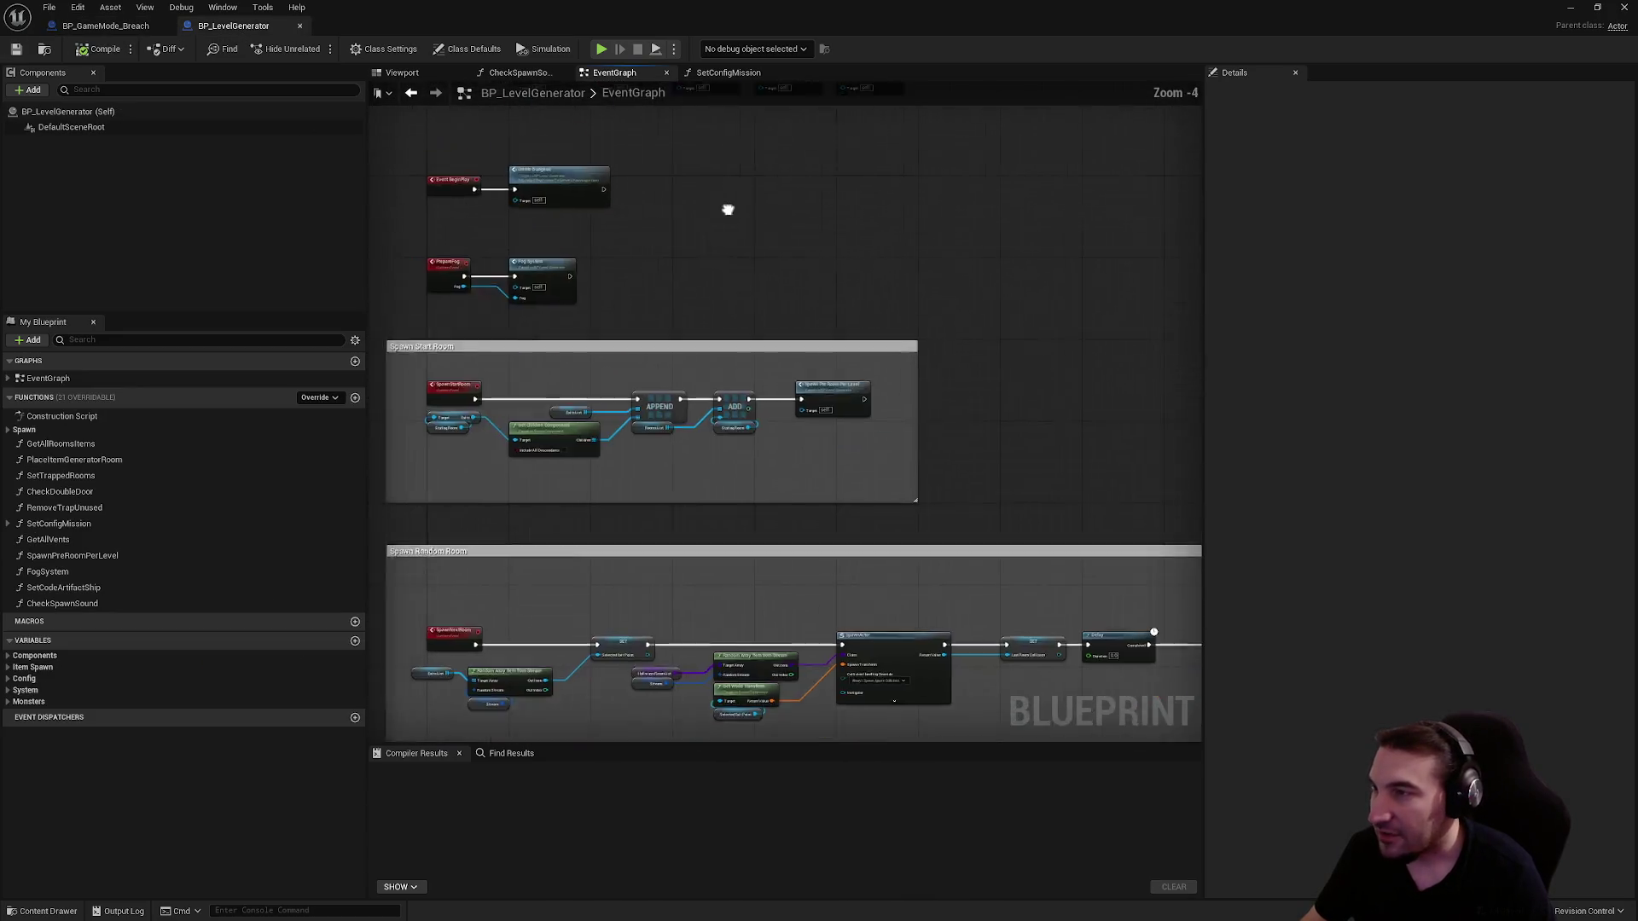
scroll(908, 346, up, 1)
double_click(965, 302)
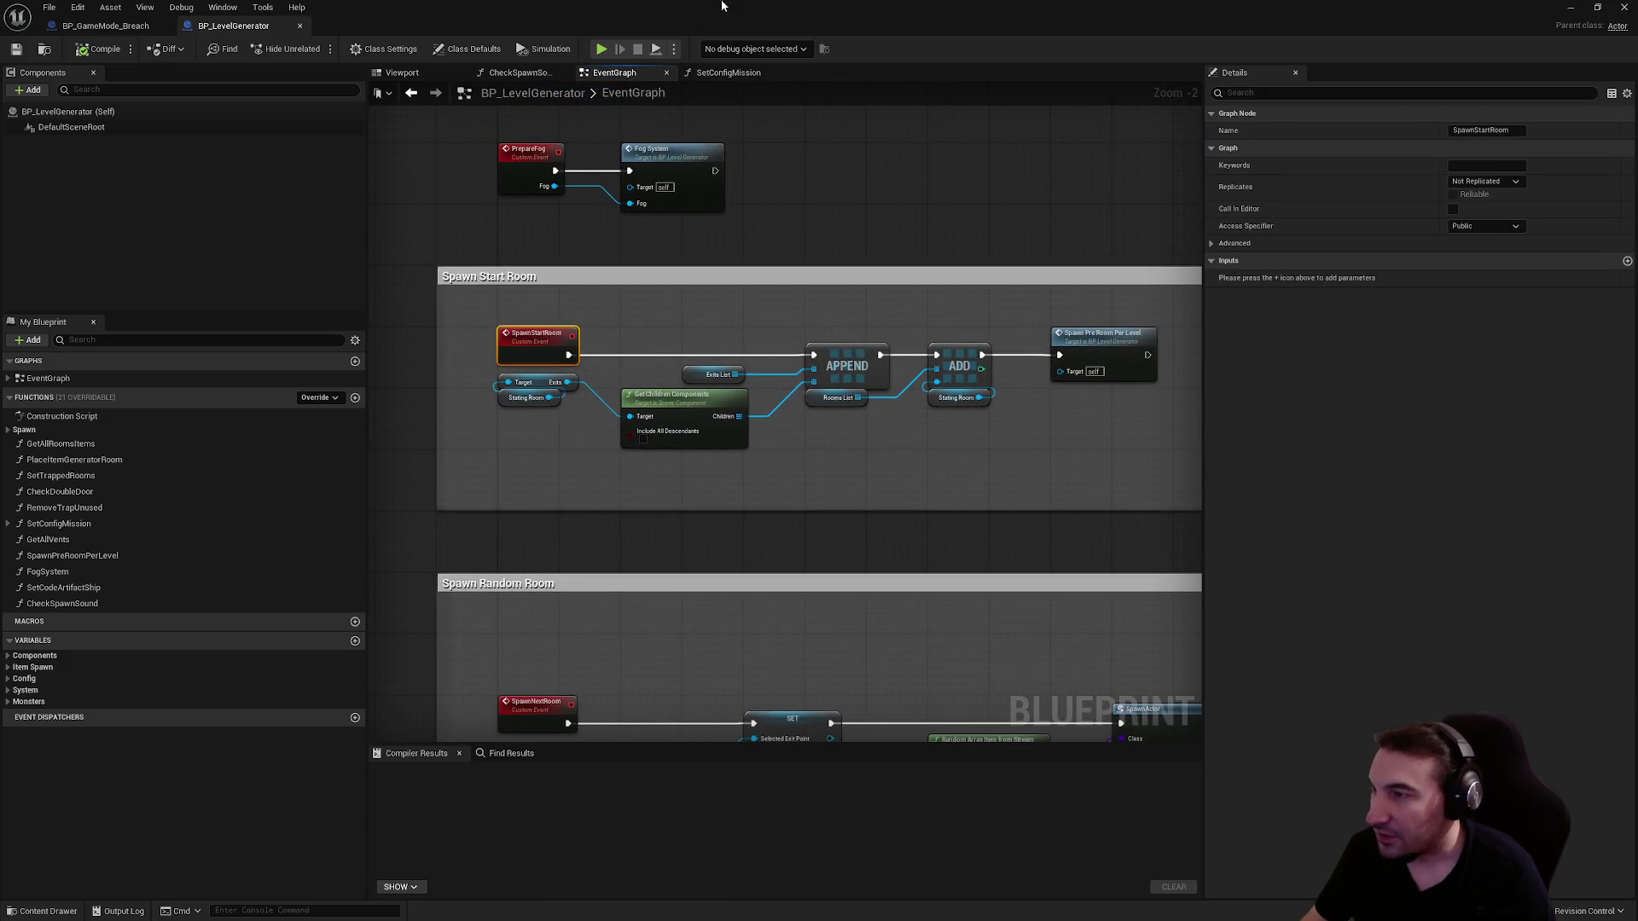
drag(529, 410, 524, 401)
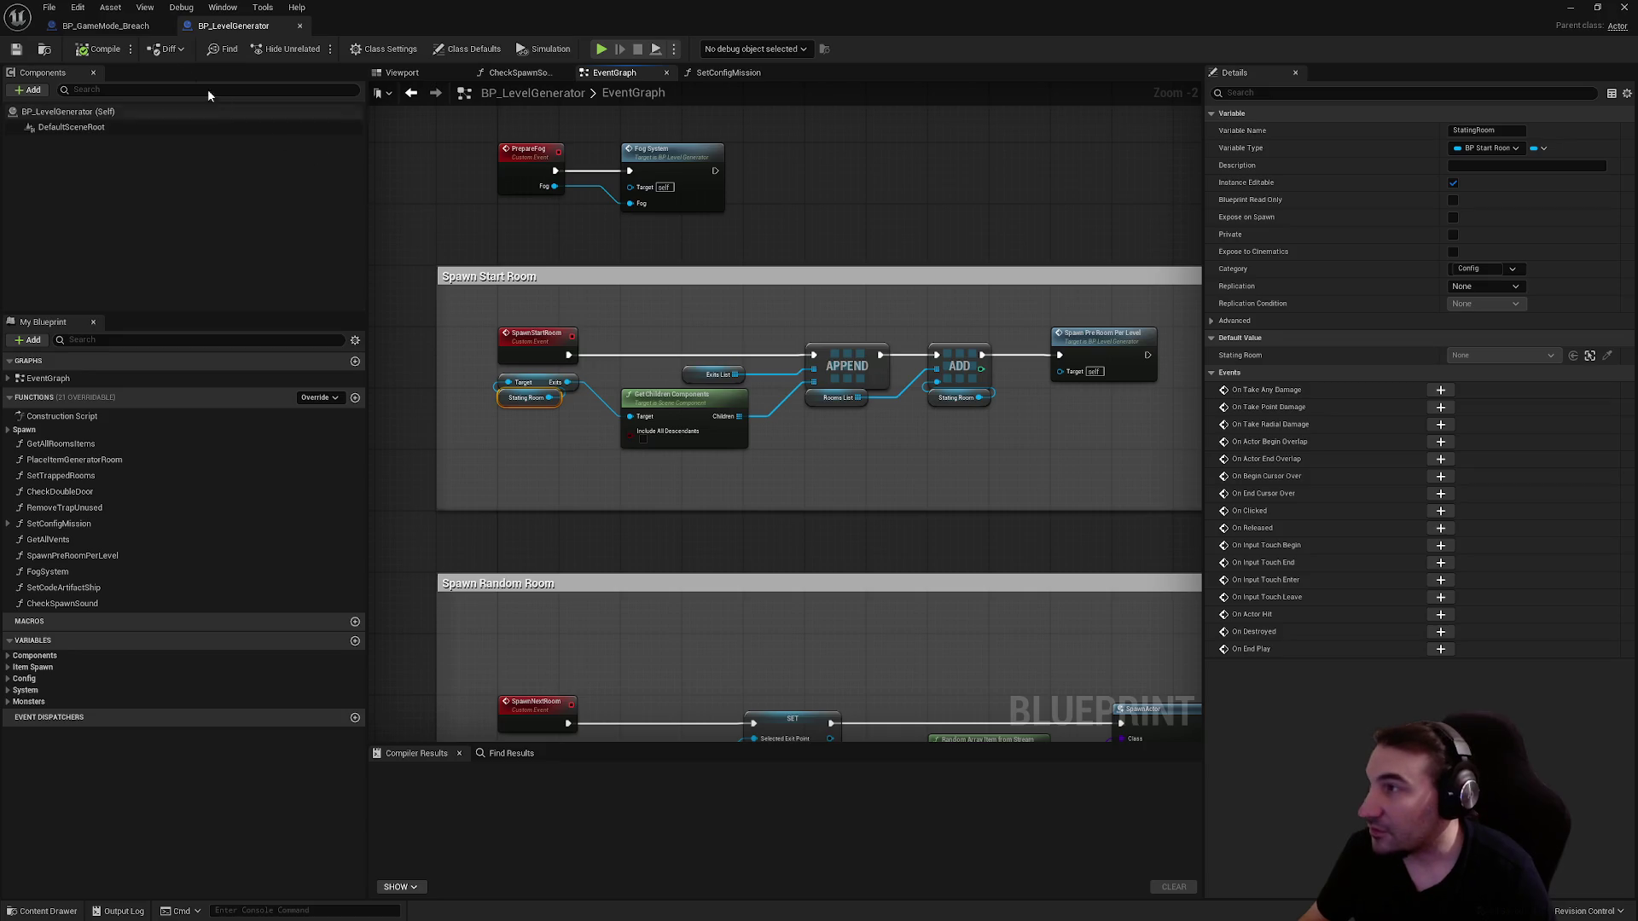
click(119, 26)
key(ctrl+v)
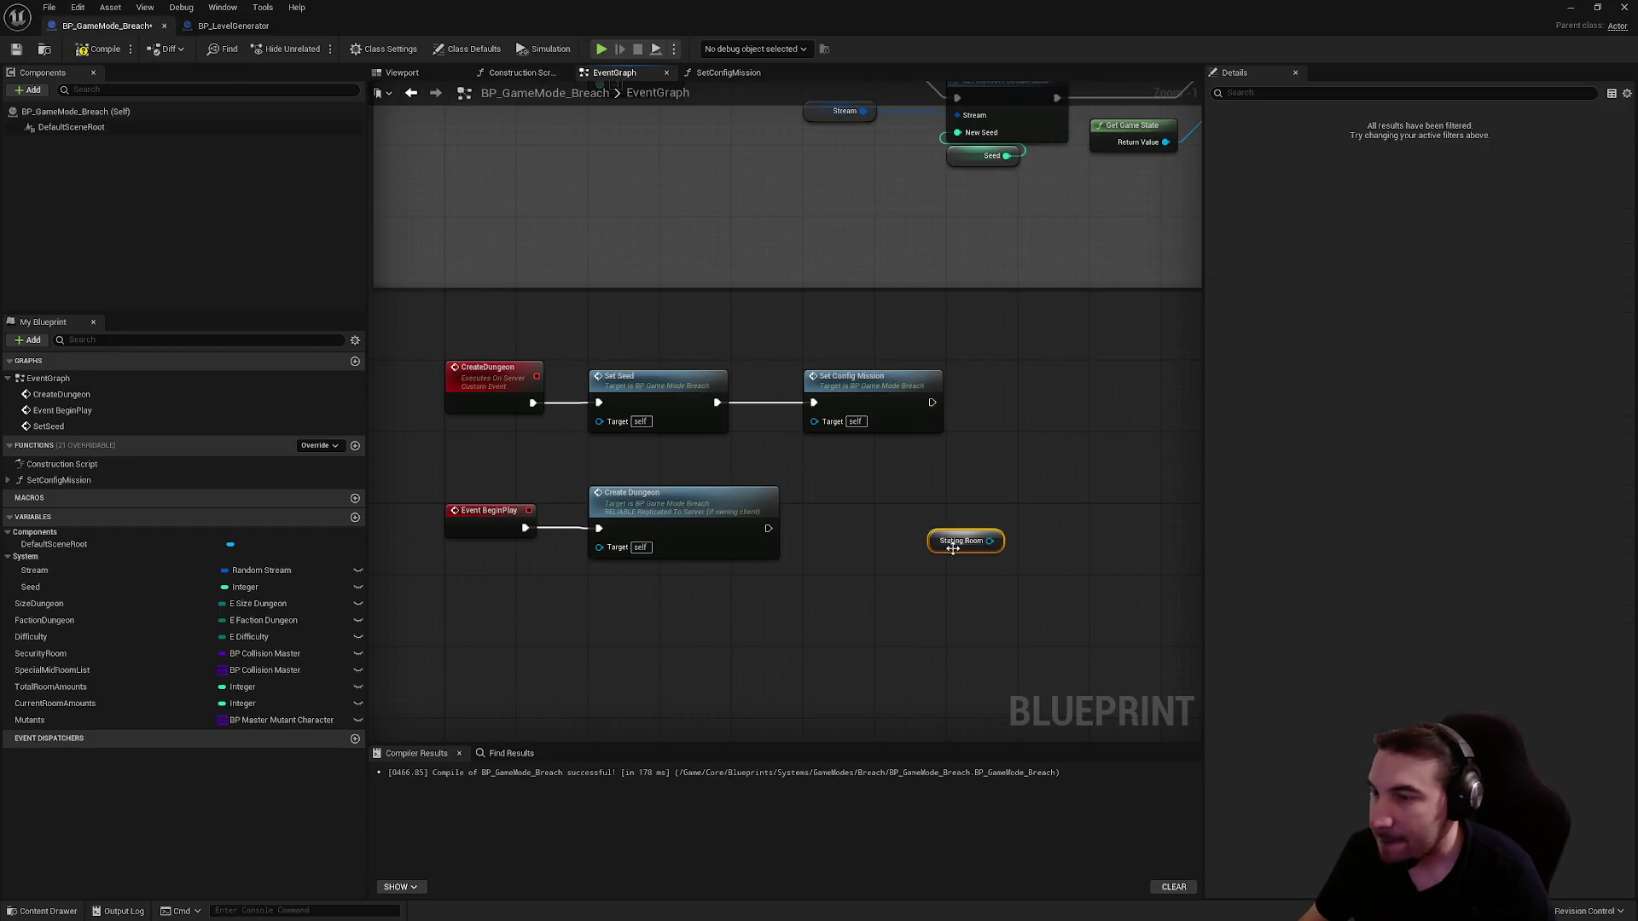
- Create a StatingRoom variable from the pasted node, delete the node, and set its category to Config
right_click(940, 544)
click(935, 581)
right_click(934, 544)
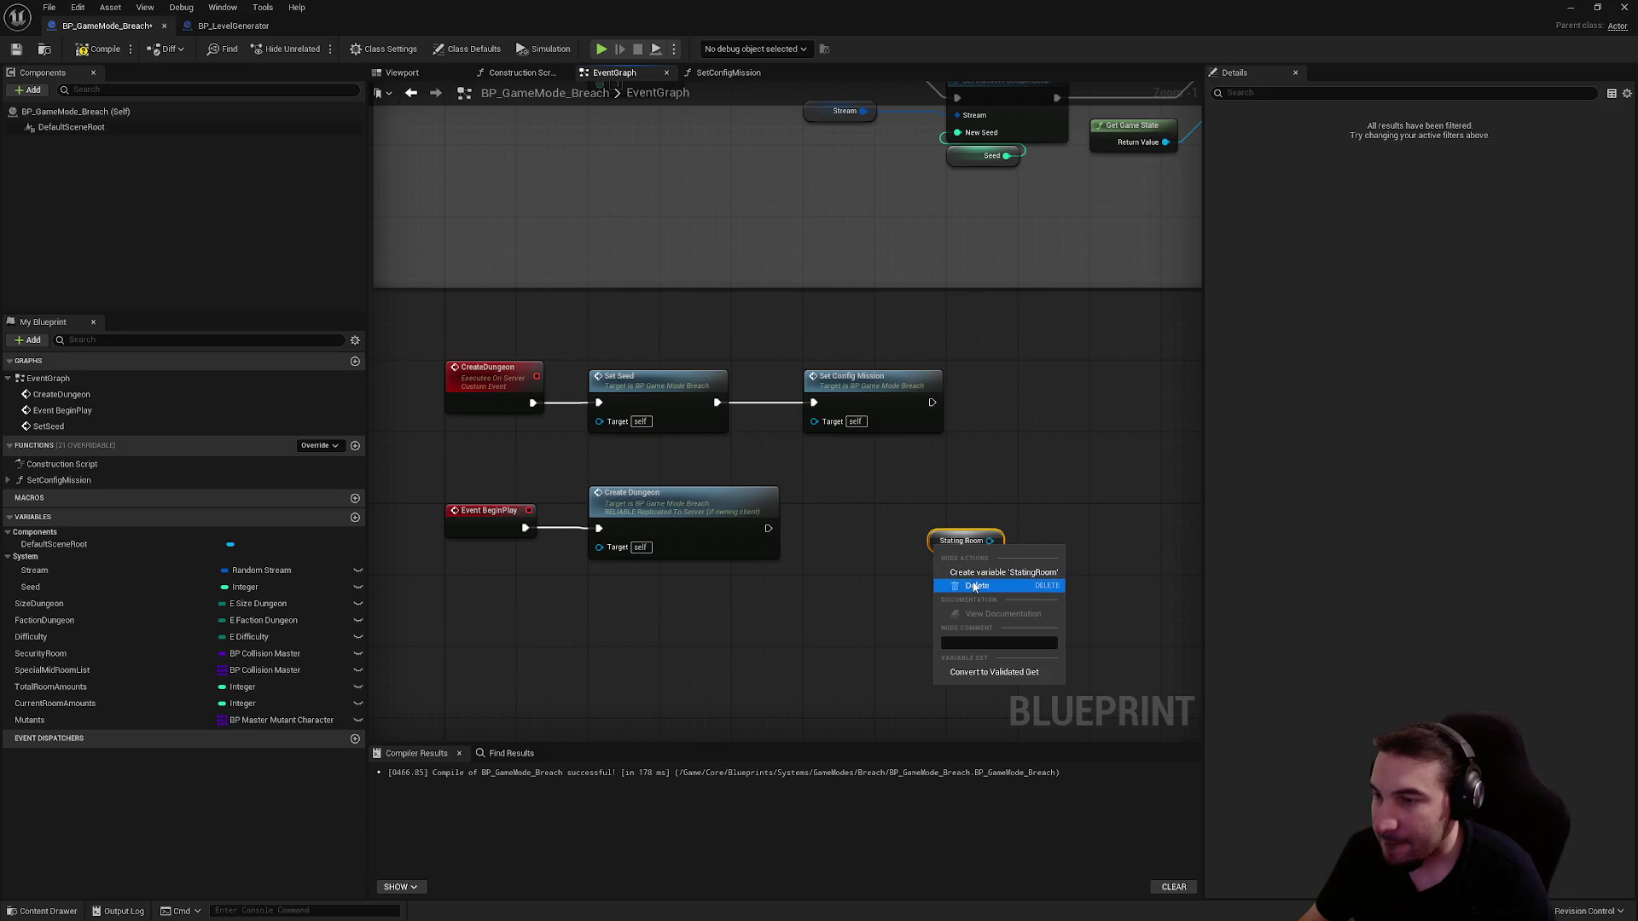
click(972, 586)
key(Delete)
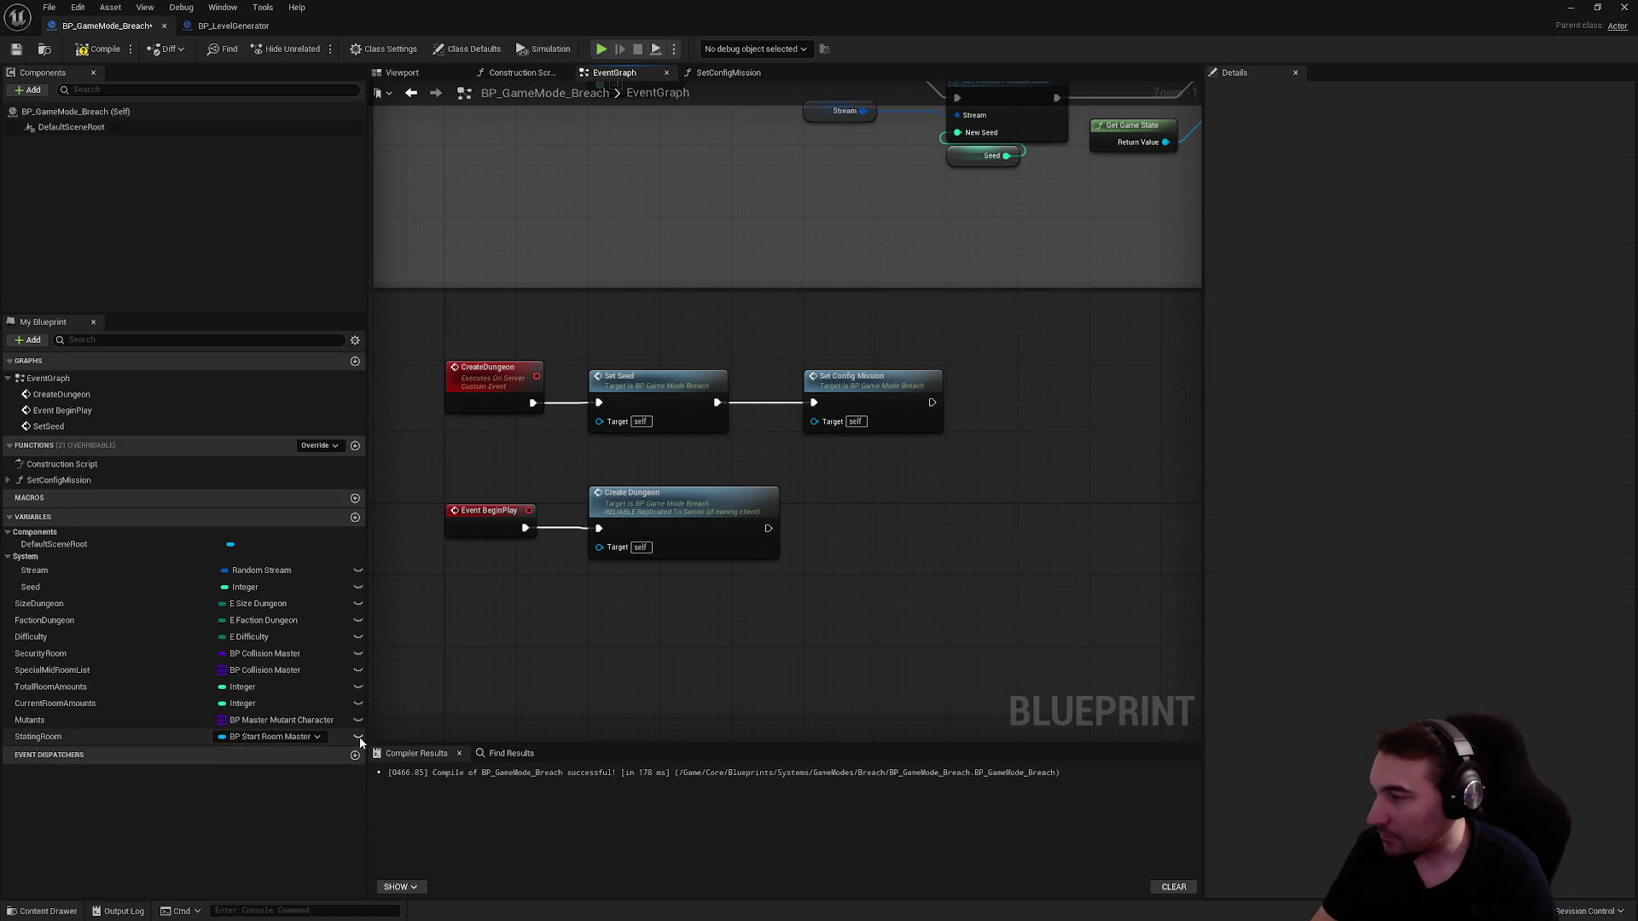
click(169, 735)
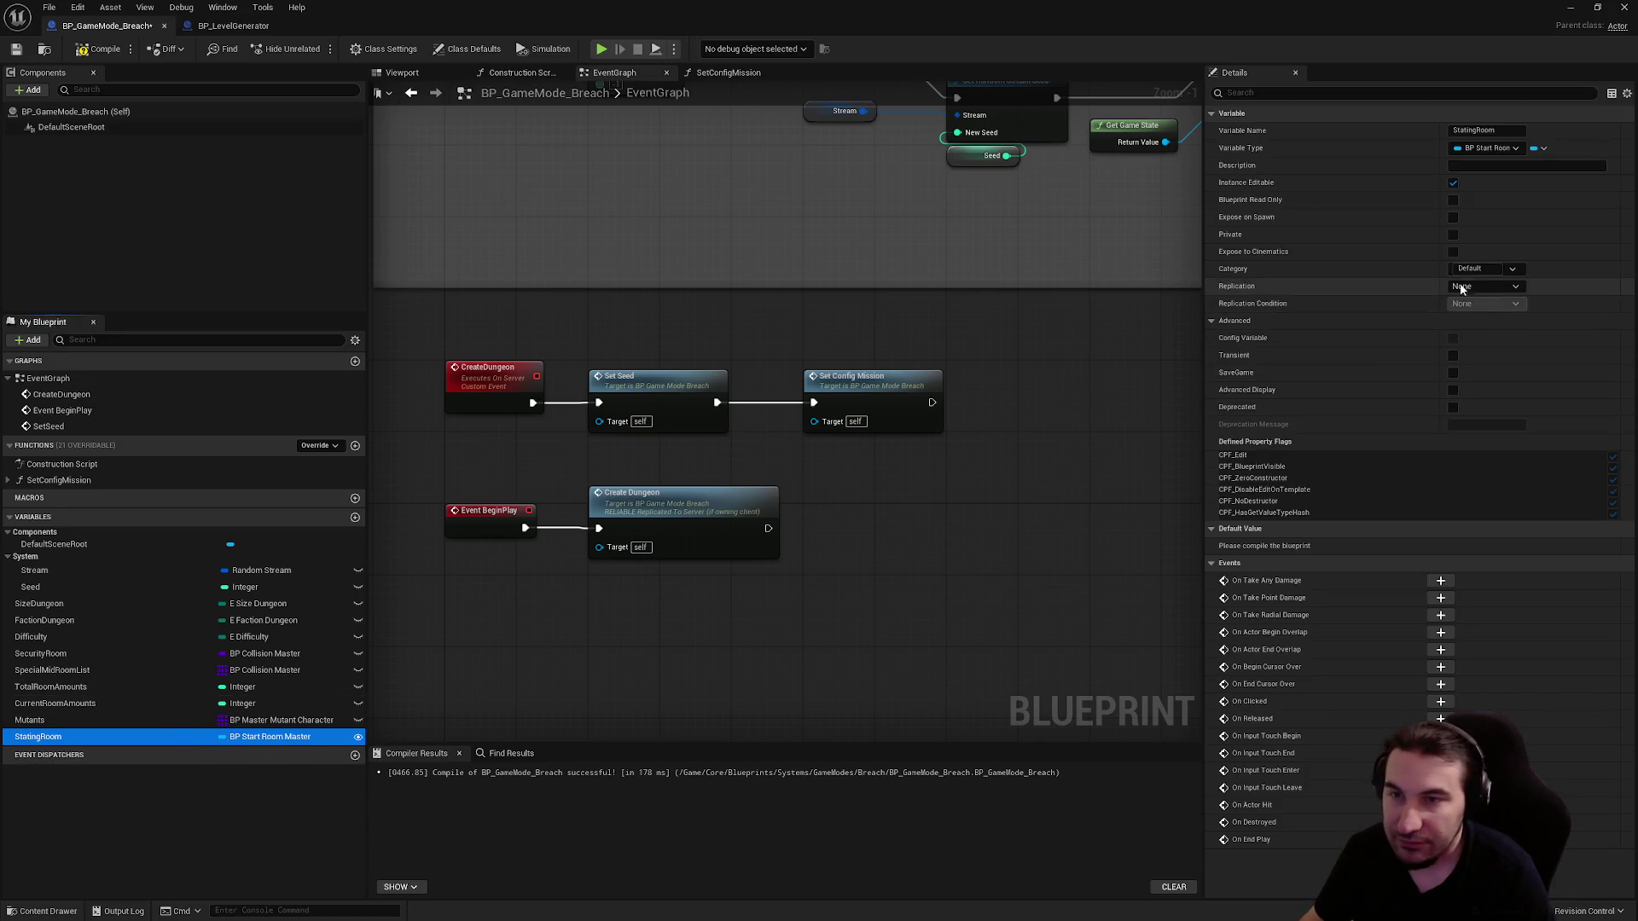
click(1481, 270)
text(Config)
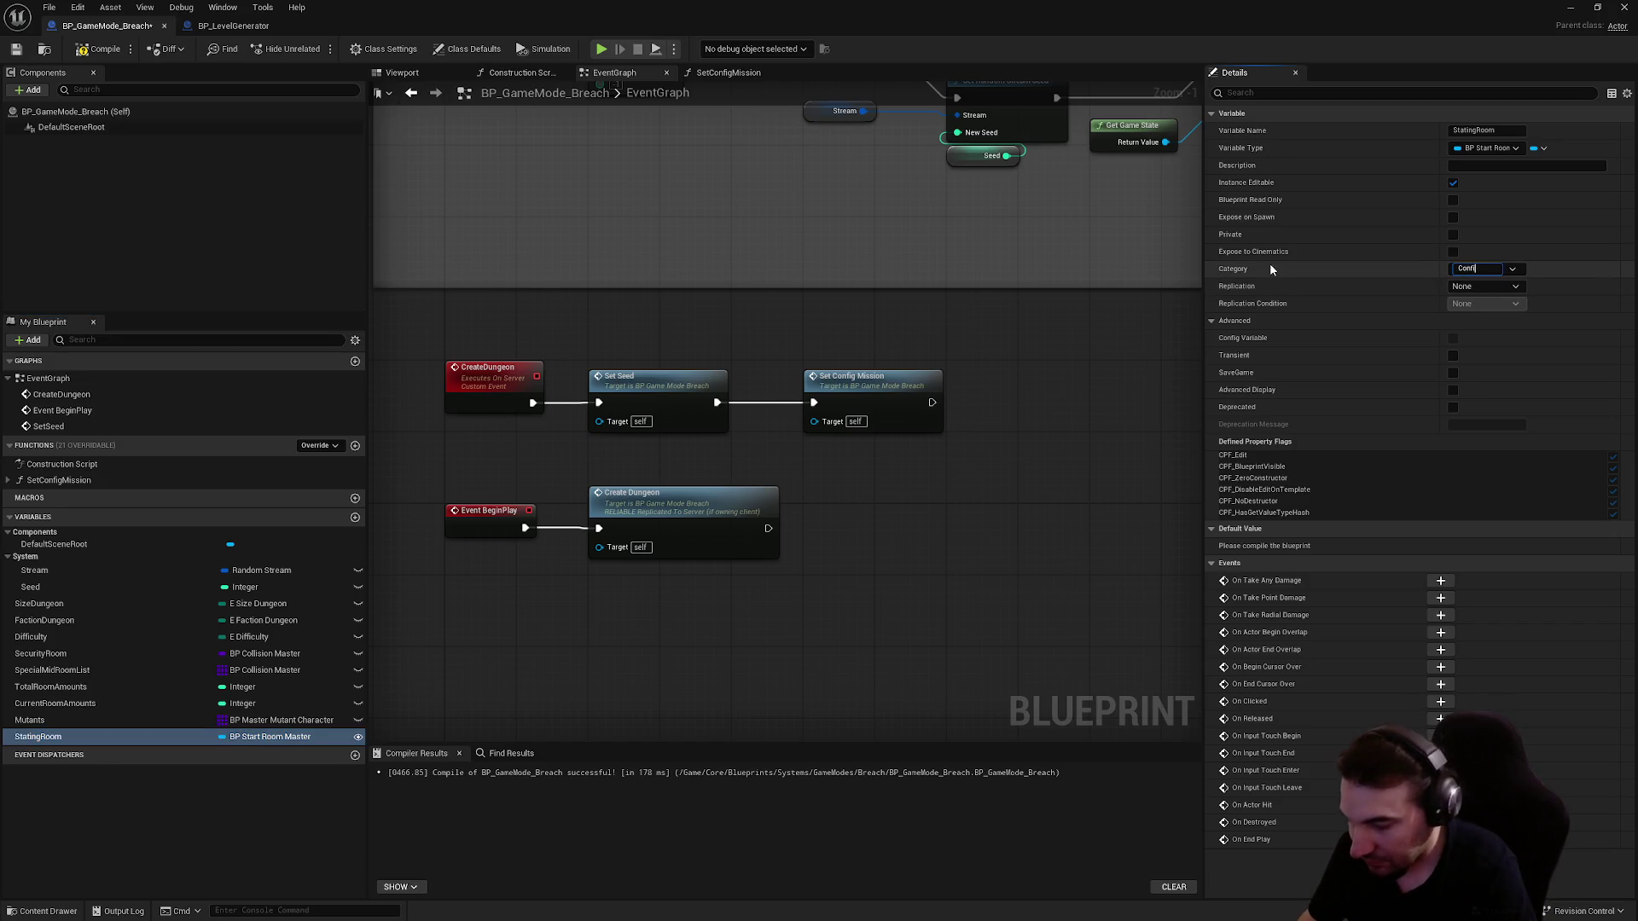
key(Return)
- Move the SizeDungeon variable into the System category
click(163, 631)
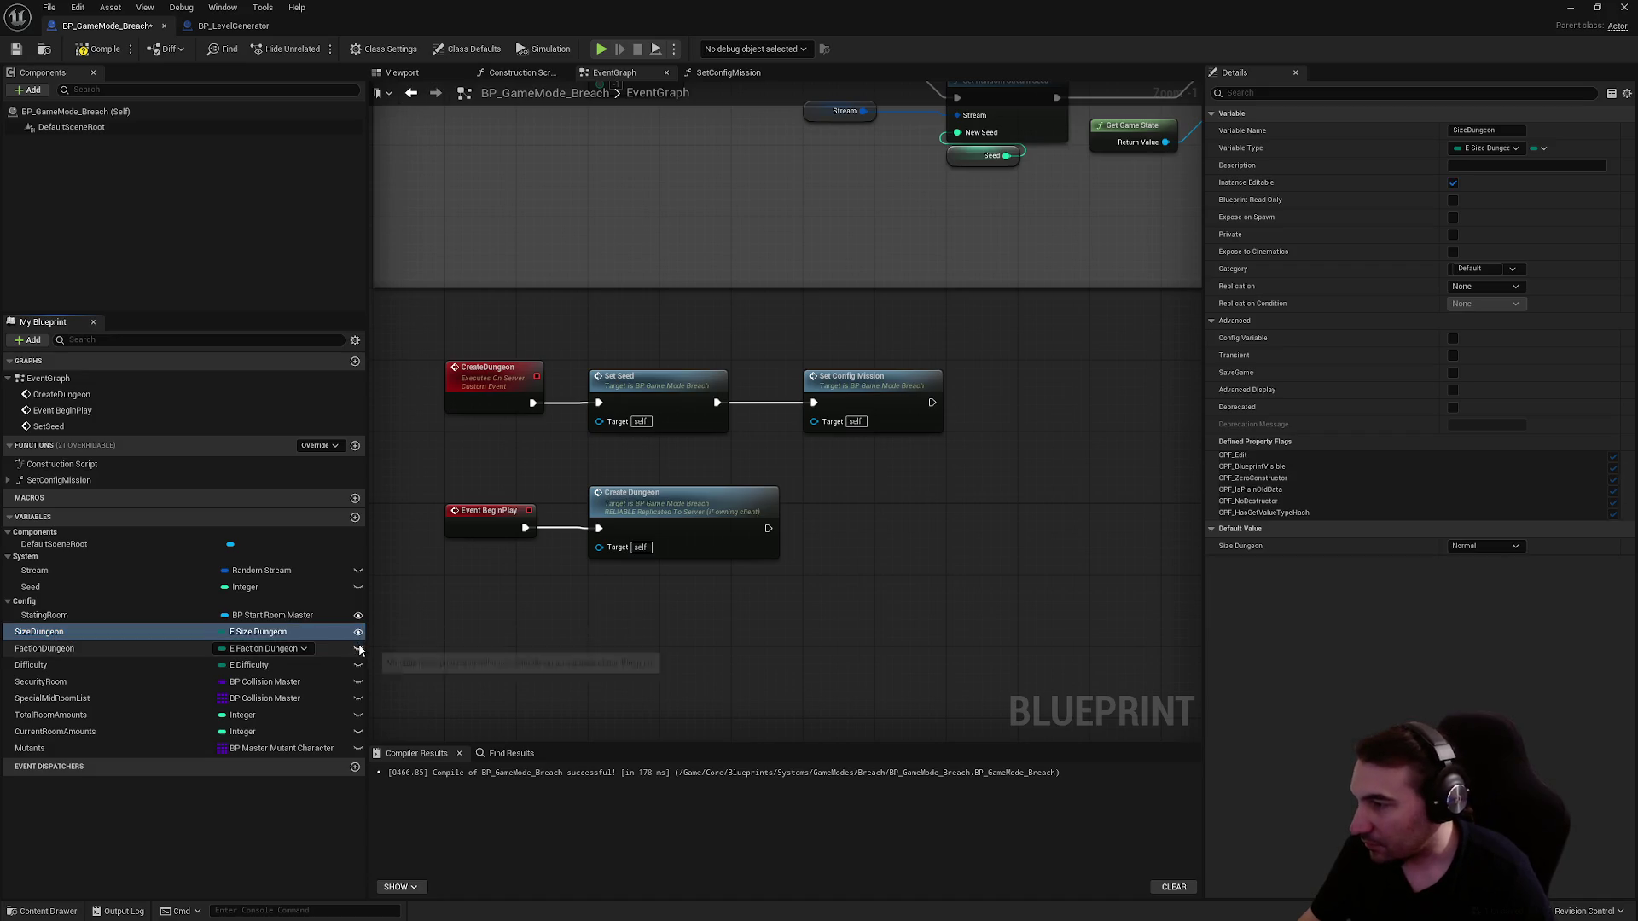
drag(109, 642, 37, 601)
click(37, 603)
key(Delete)
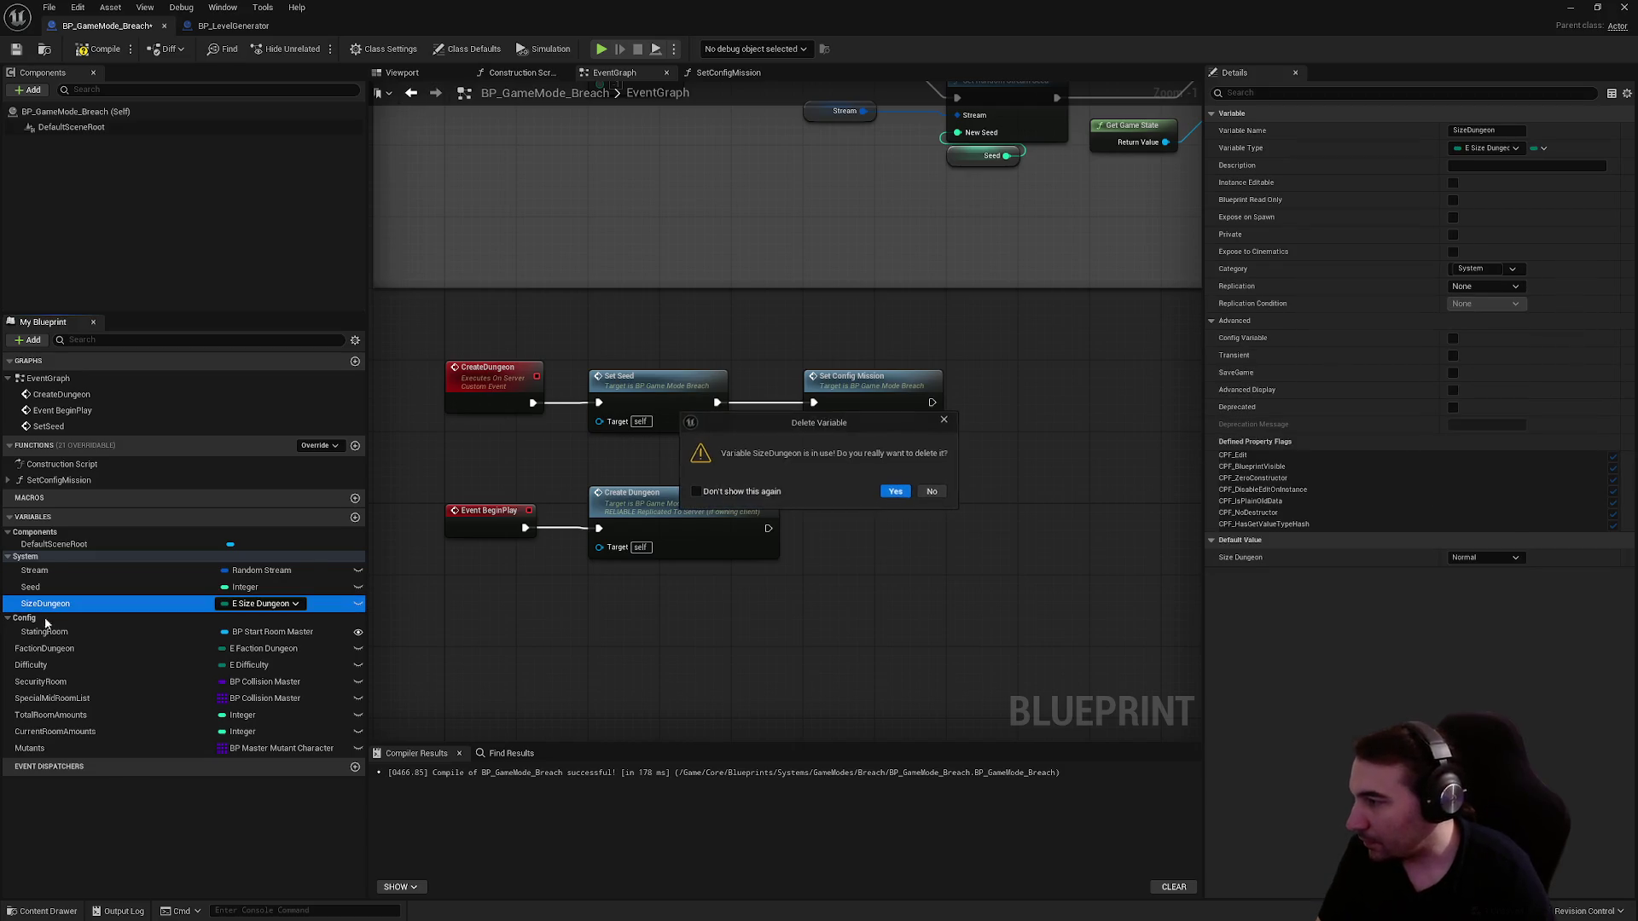
key(Escape)
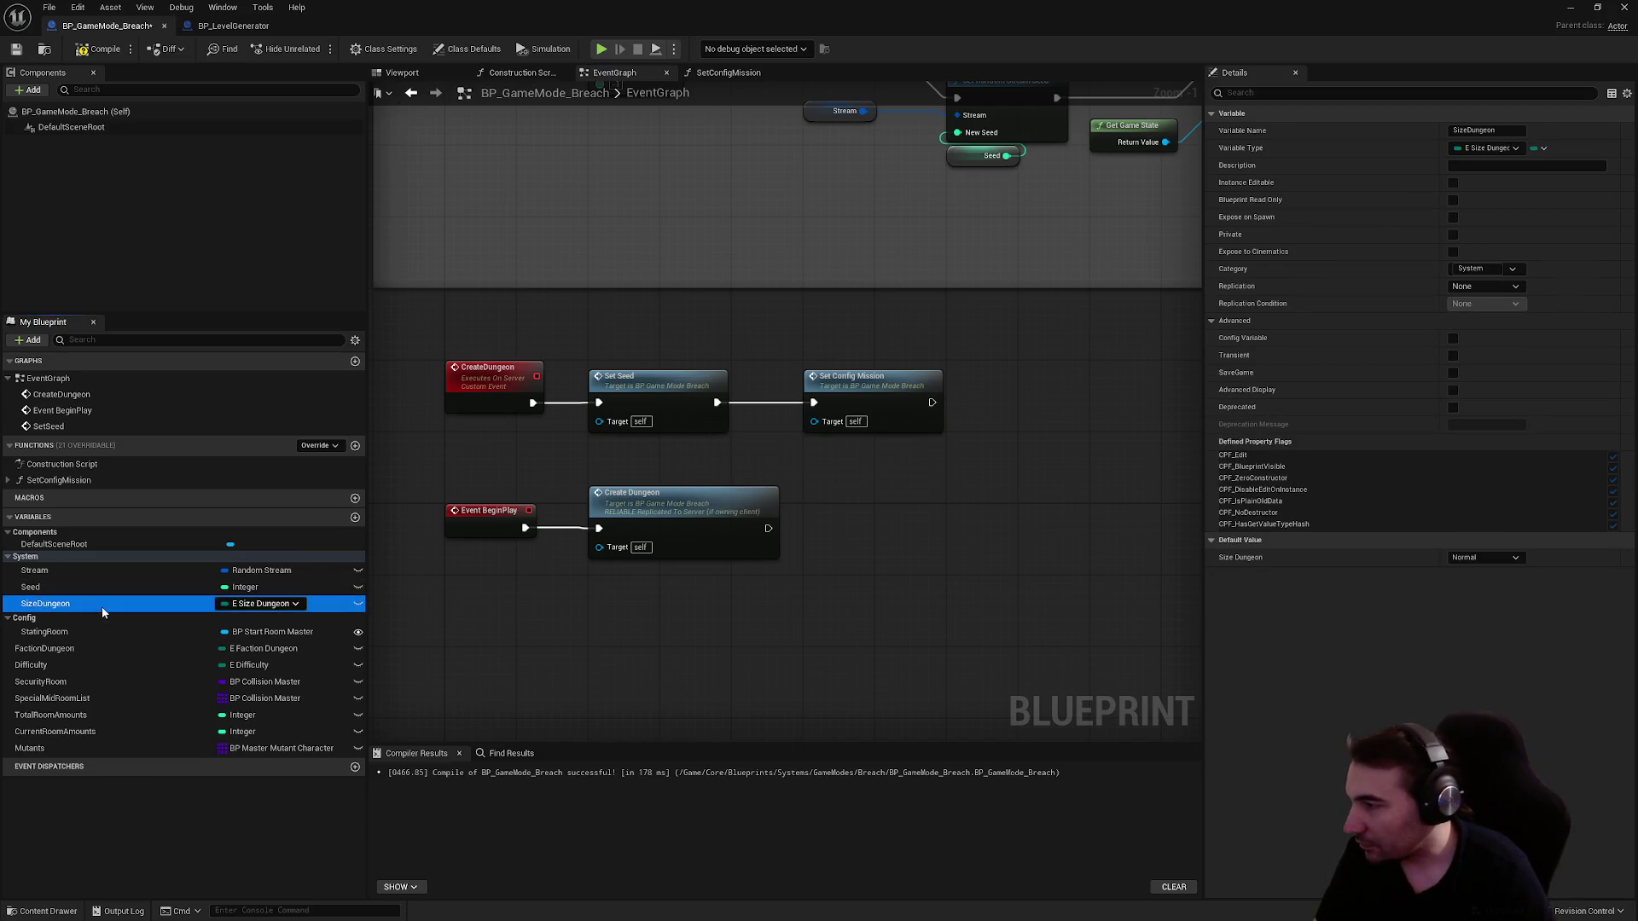
- Find SizeDungeon's references by name and open the AddSecurityRoom graph that uses it
right_click(101, 606)
mouse_move(196, 653)
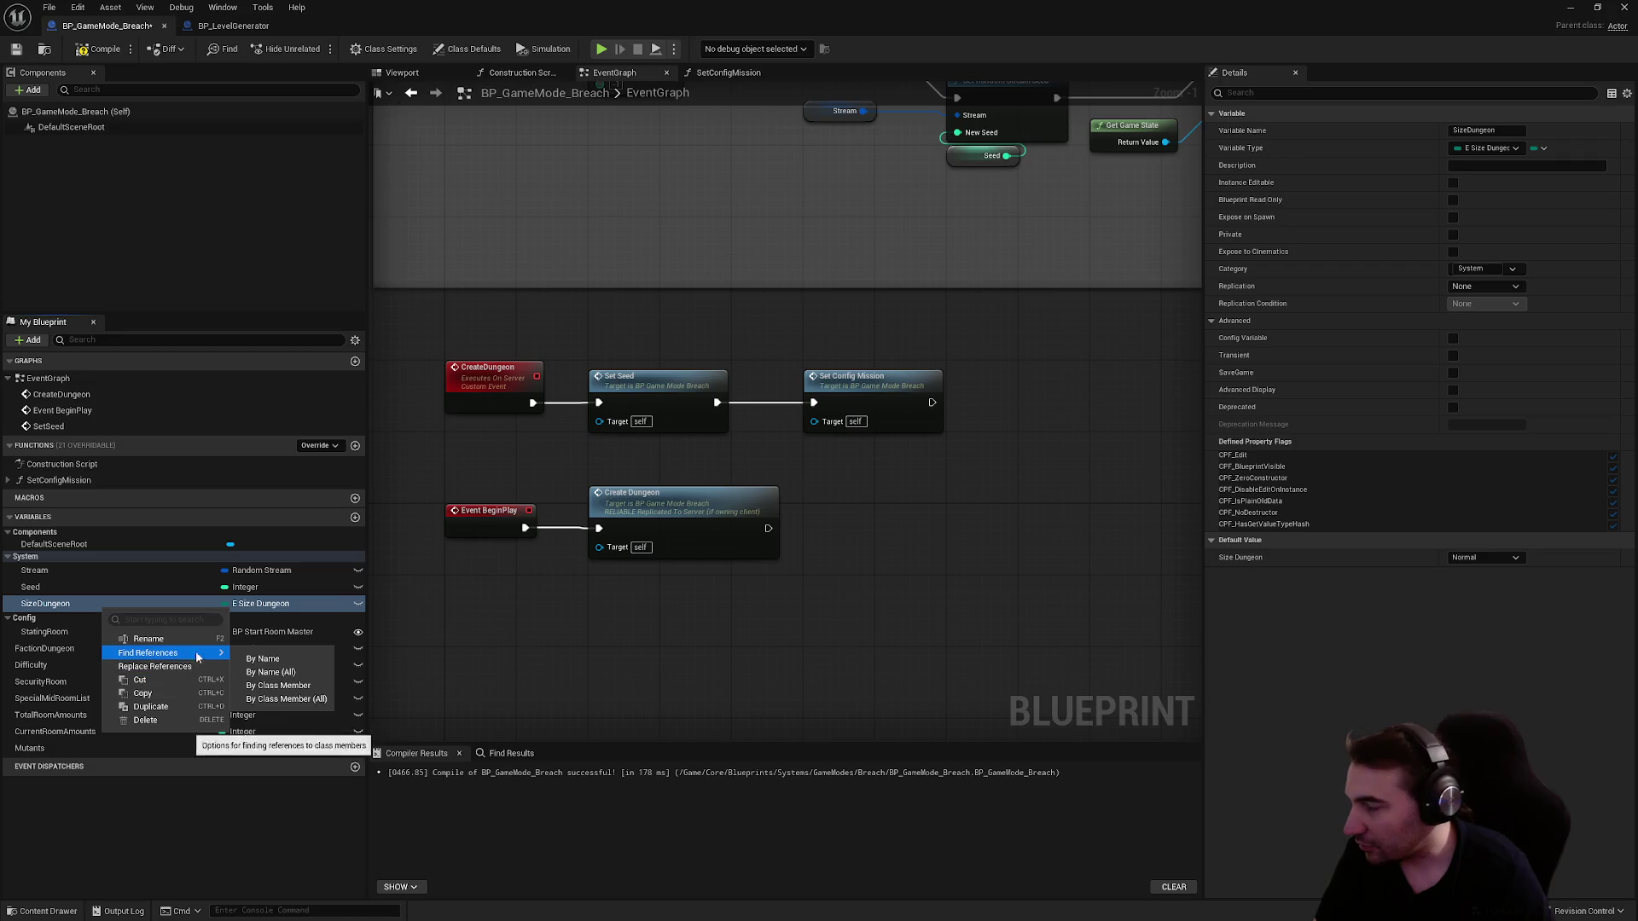
click(263, 658)
double_click(434, 820)
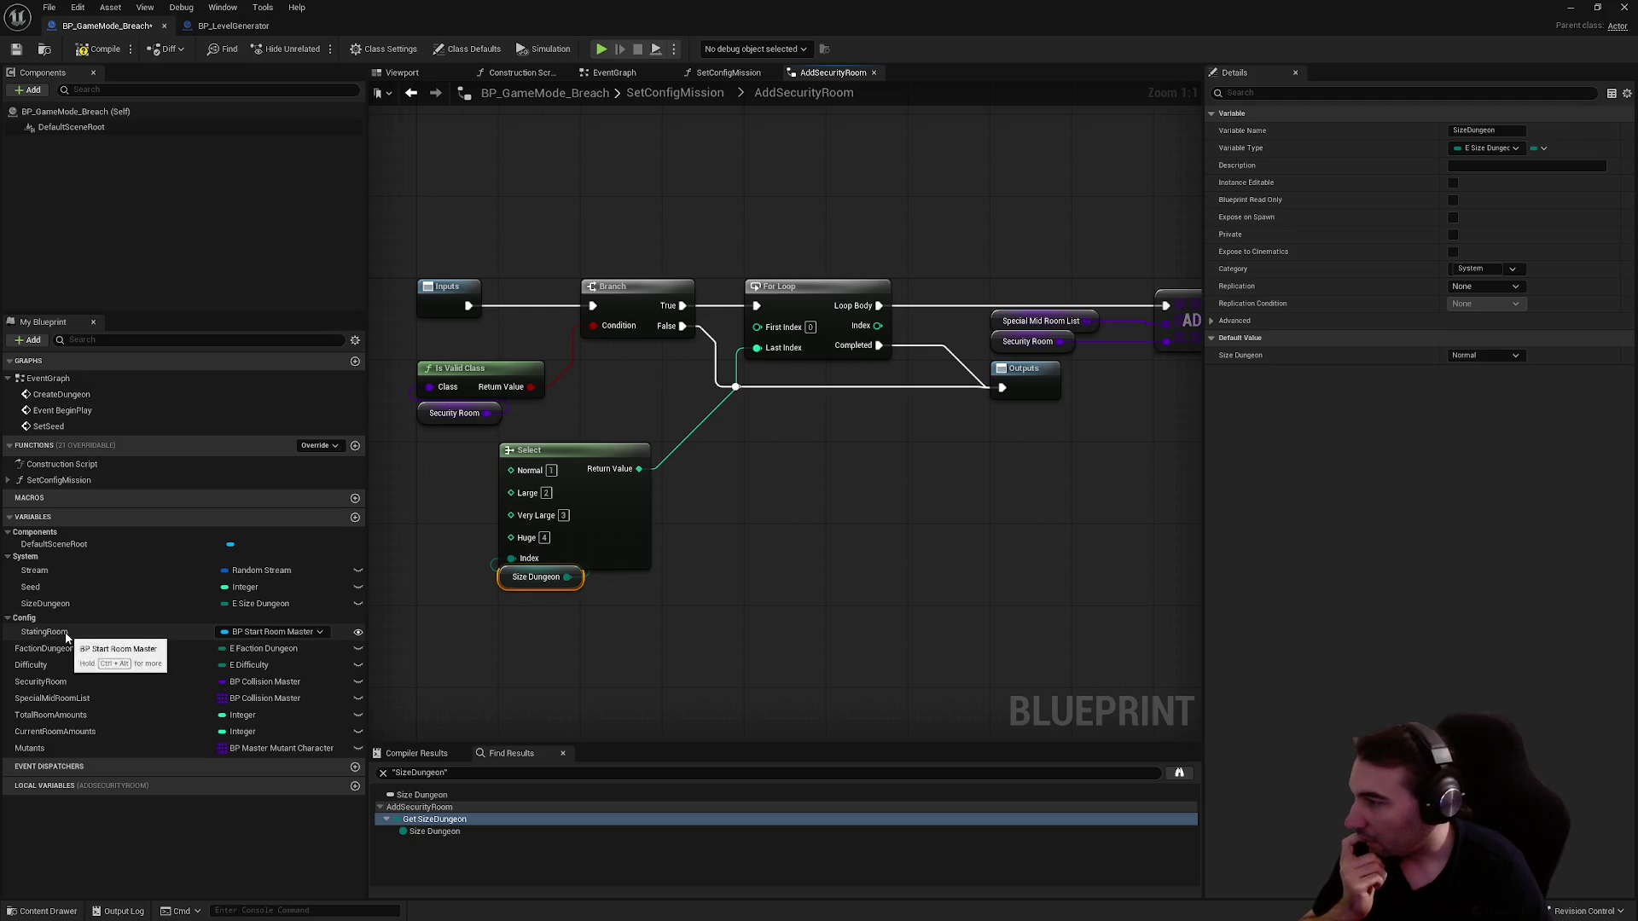
- Place a Difficulty getter in the graph and delete the Size Dungeon getter
click(67, 665)
mouse_move(67, 666)
mouse_down()
mouse_move(505, 606)
mouse_move(751, 614)
mouse_up()
click(776, 627)
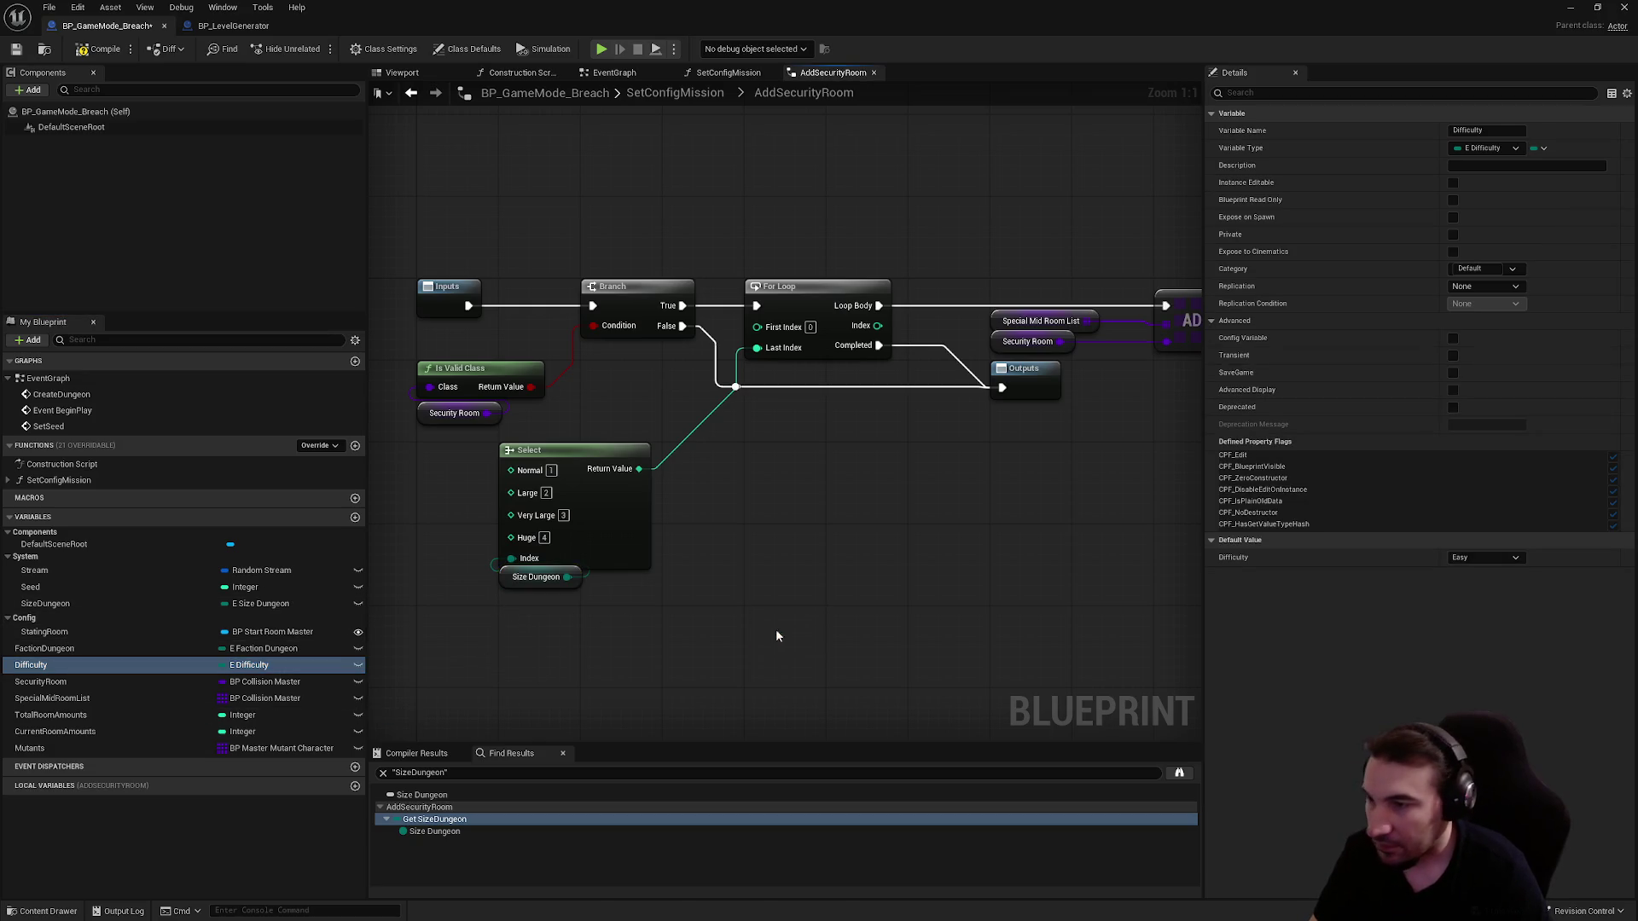
drag(622, 603, 554, 590)
key(Delete)
- Change the Select node's Index pin to an enum type and show its size options
right_click(559, 585)
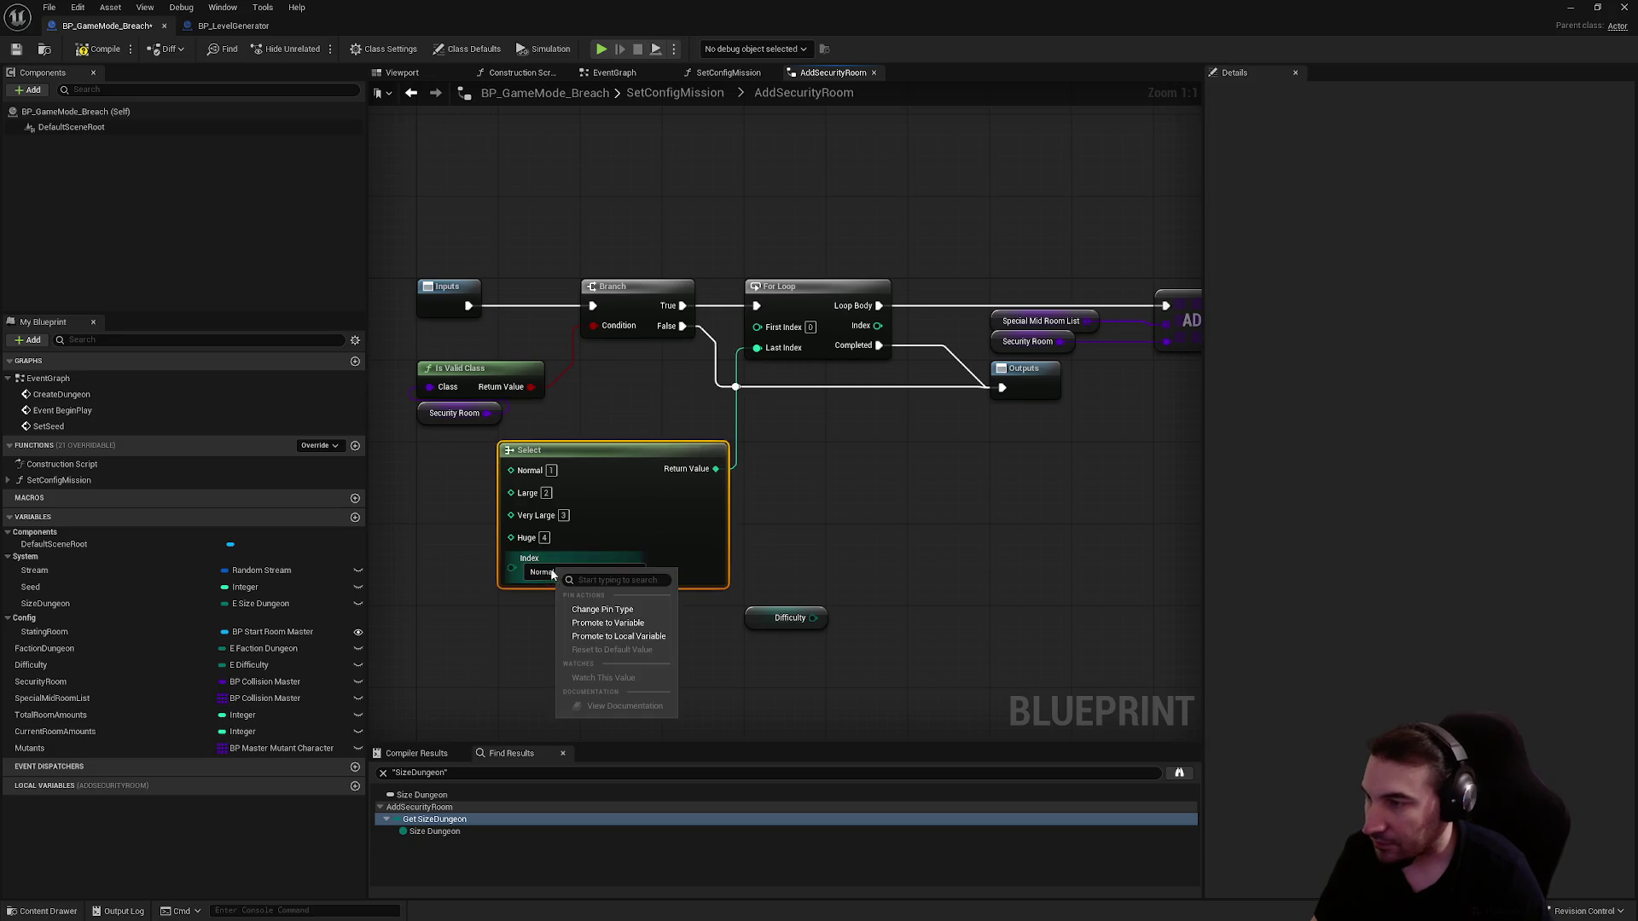
click(602, 608)
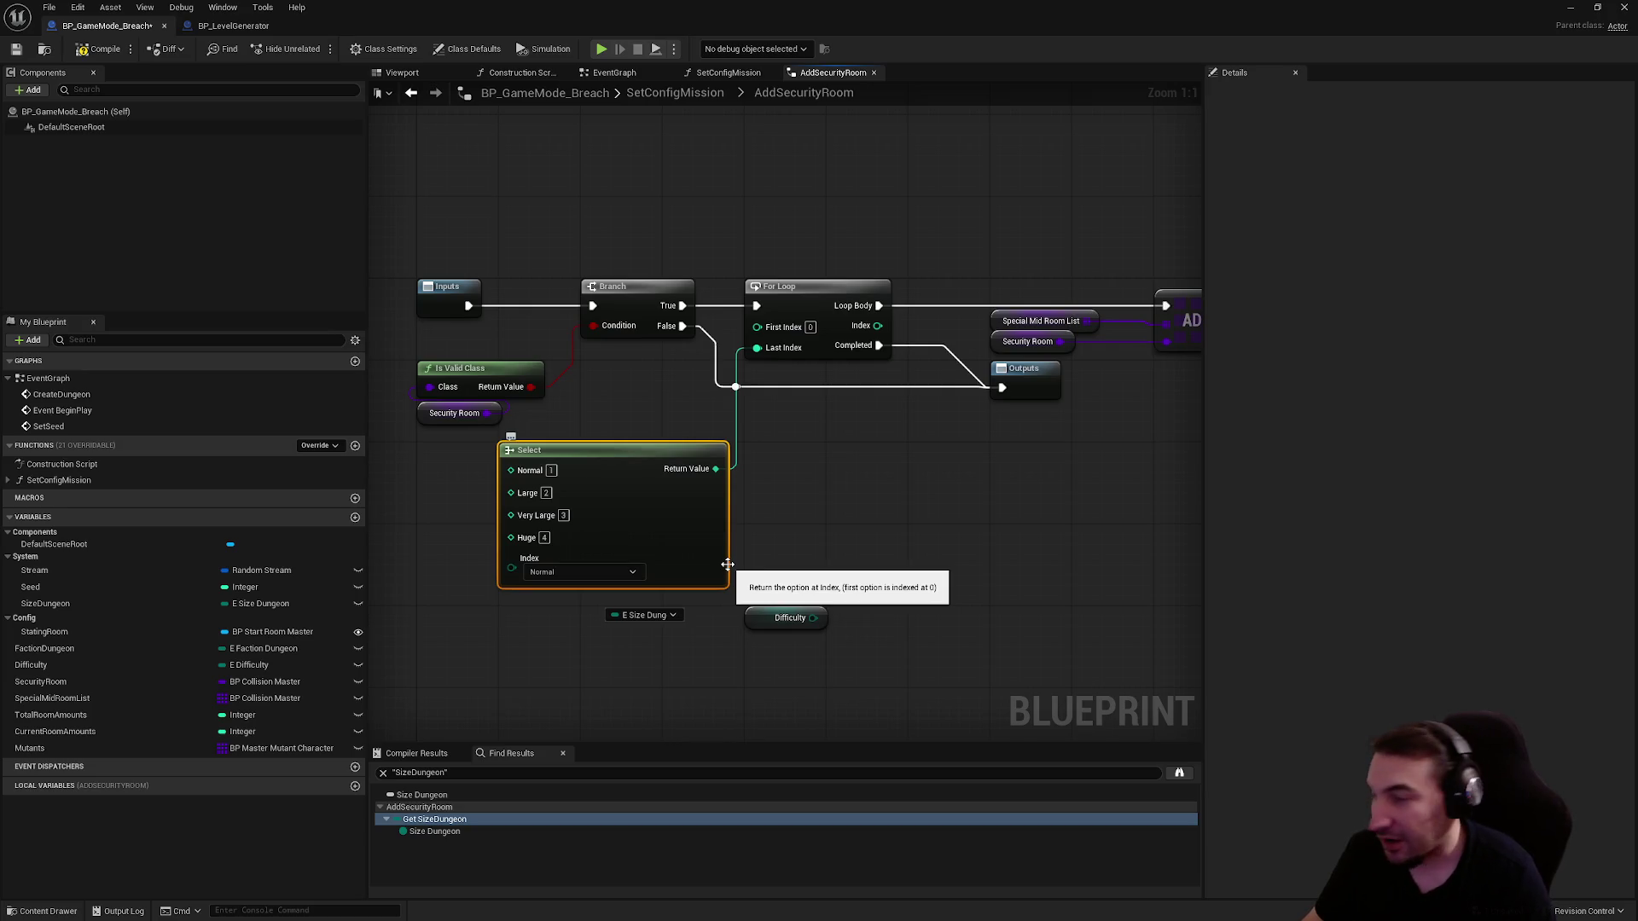
click(580, 572)
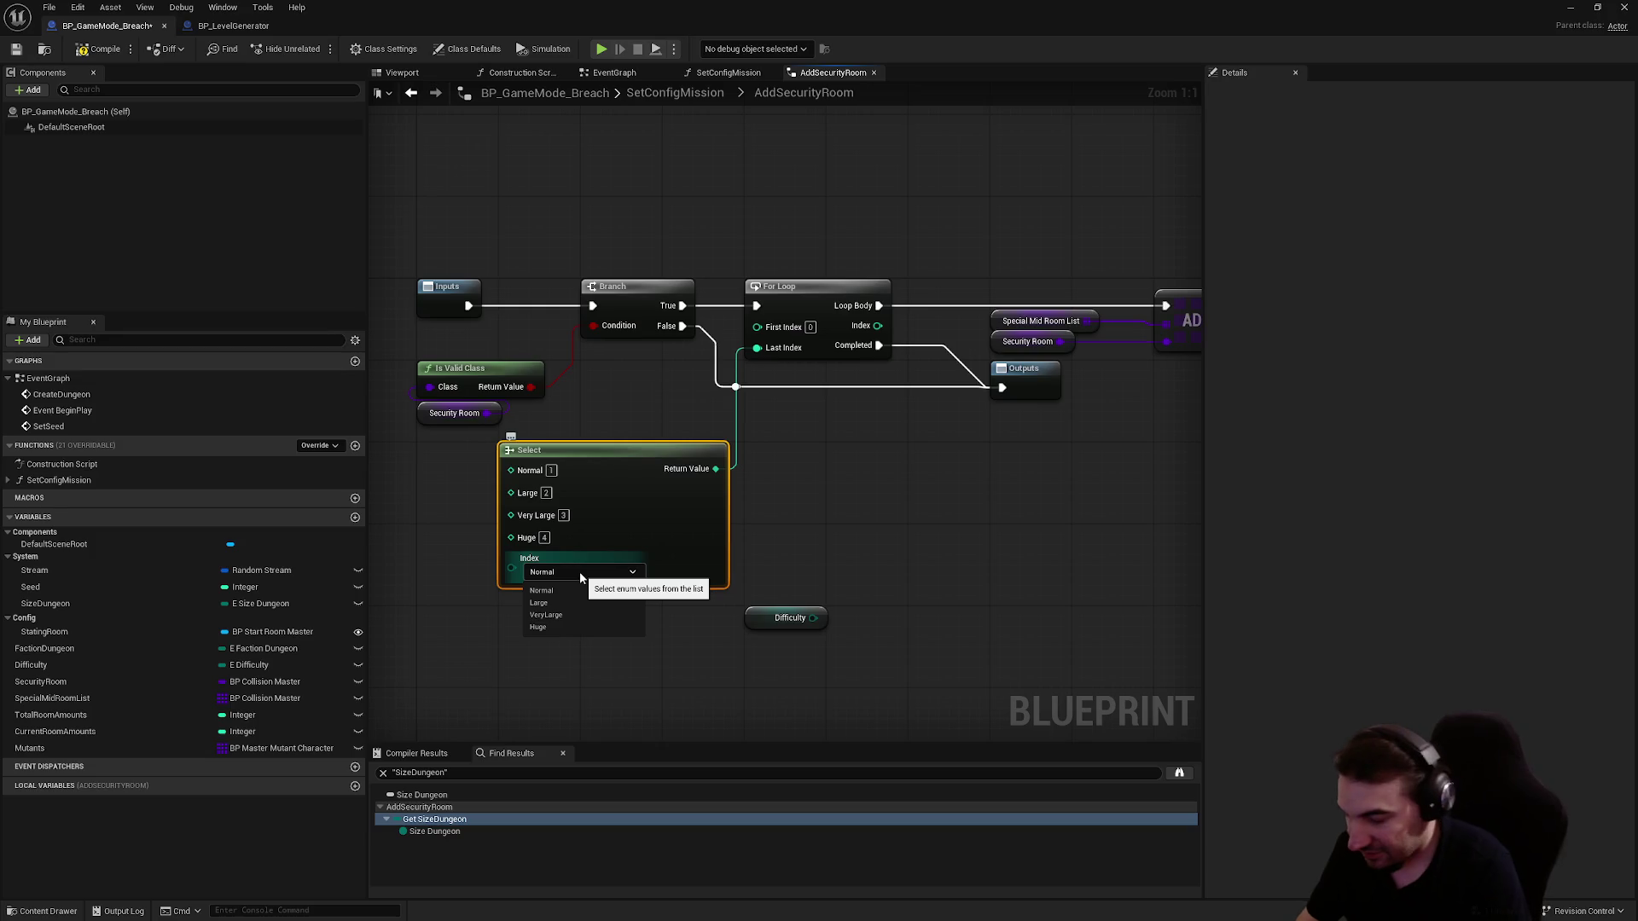
key(super)
key(Escape)
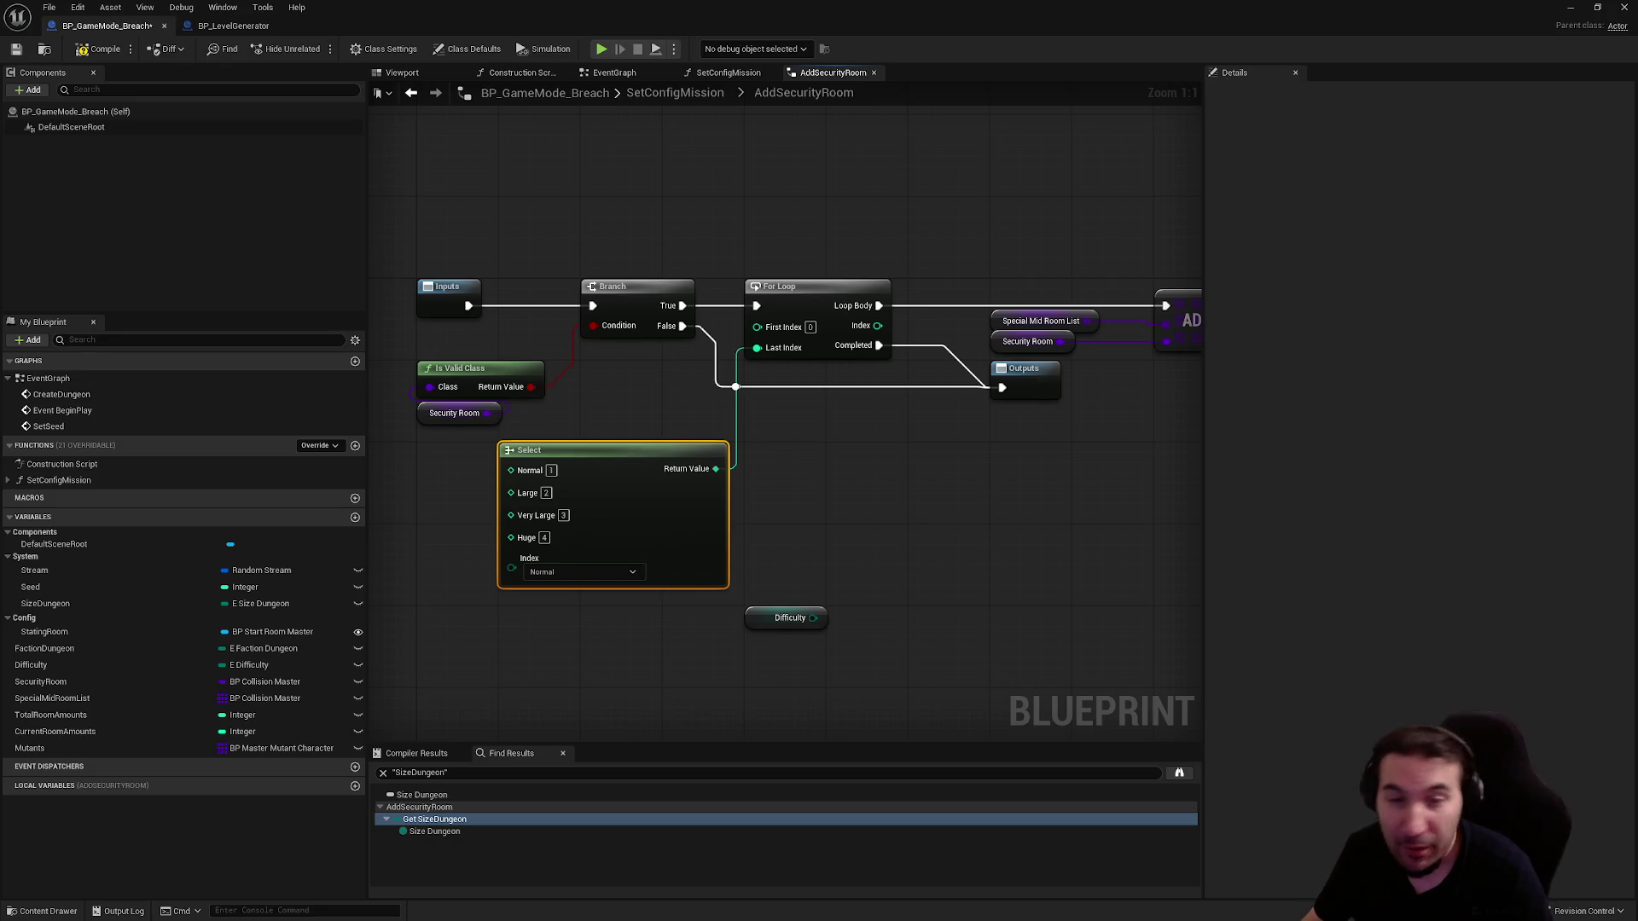
key(super)
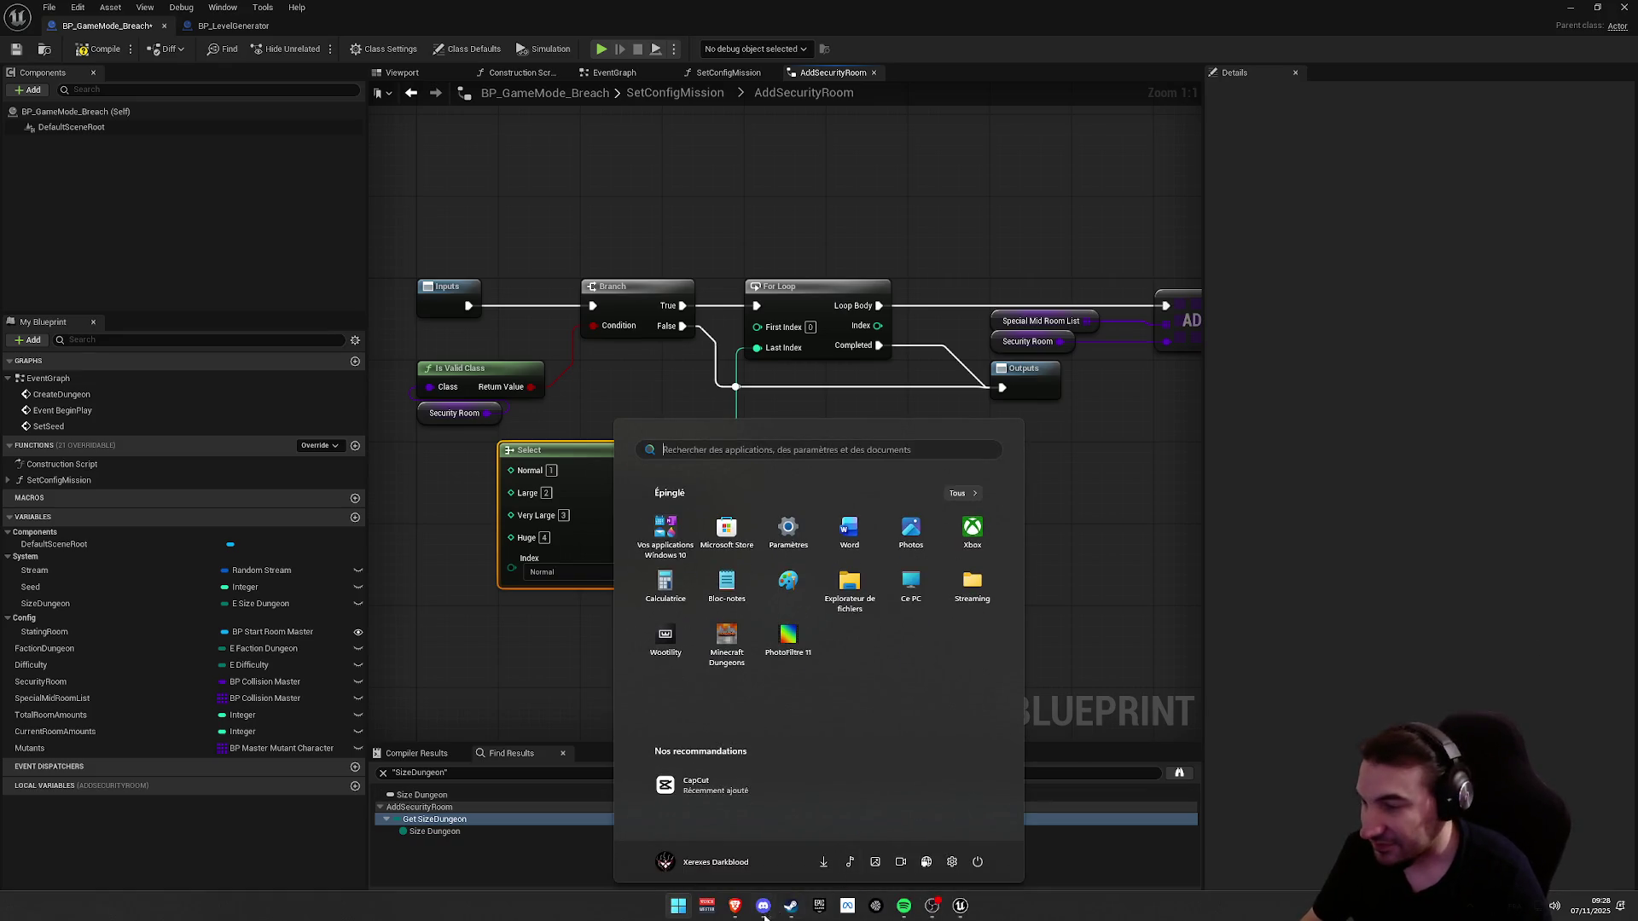
key(super)
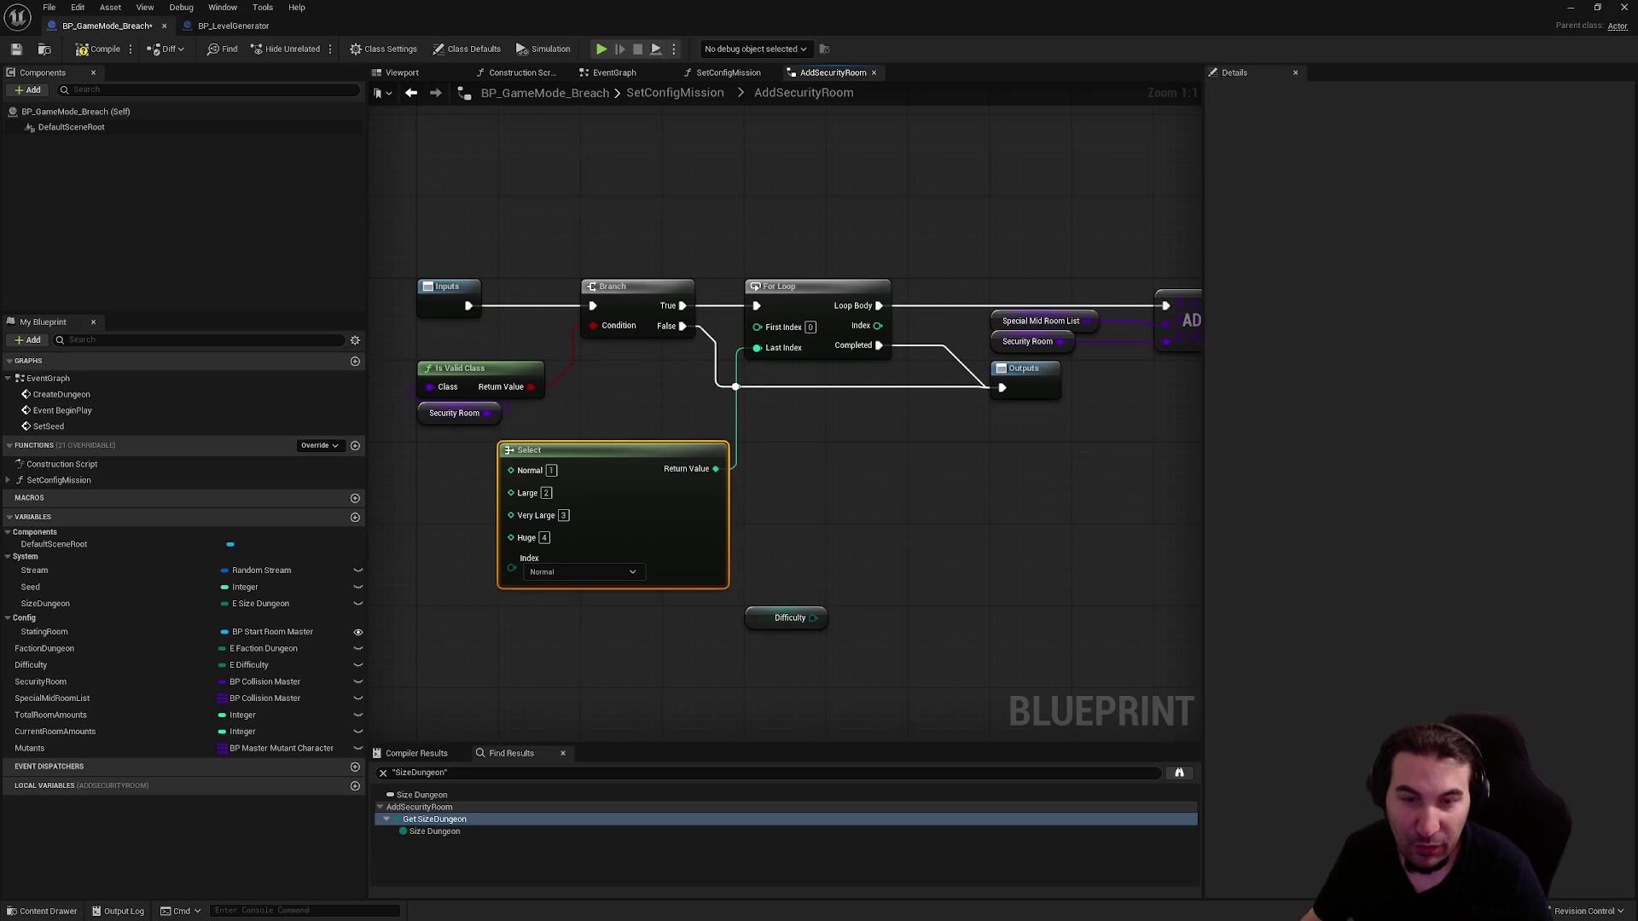